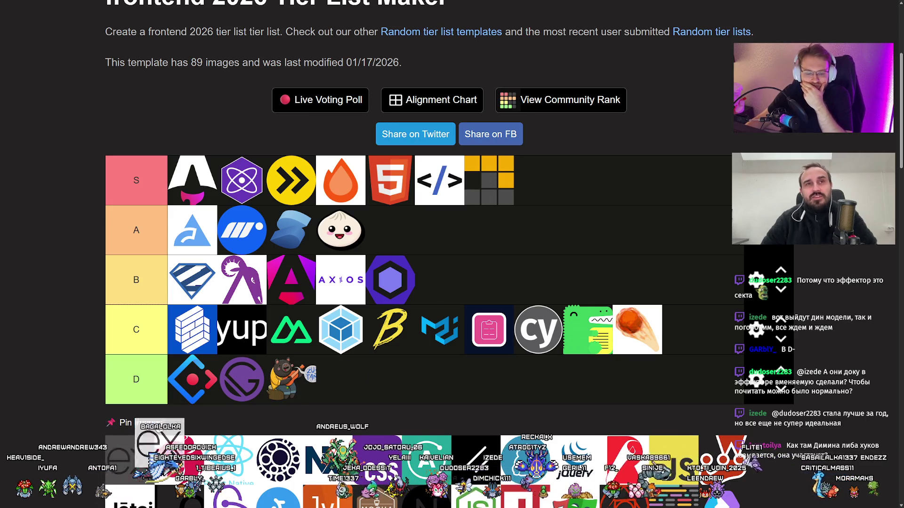
Place the Express 'ex' logo first in tier C and the NestJS logo first in tier D
drag(126, 459, 193, 330)
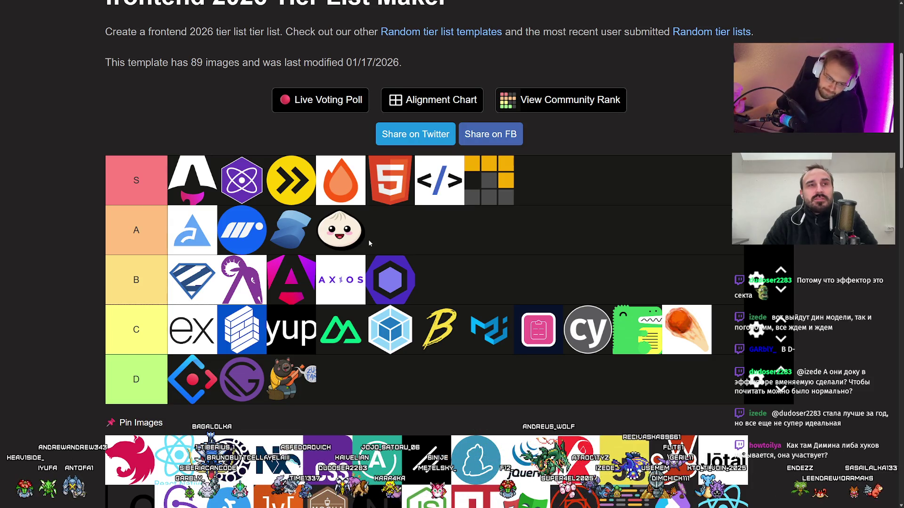
mouse_move(130, 458)
mouse_down()
mouse_move(167, 396)
mouse_move(147, 372)
mouse_up()
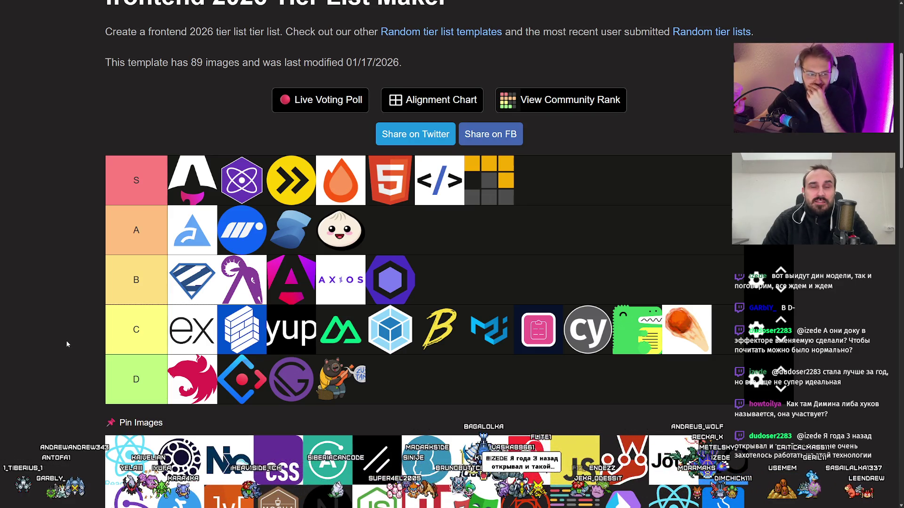
scroll(66, 342, down, 5)
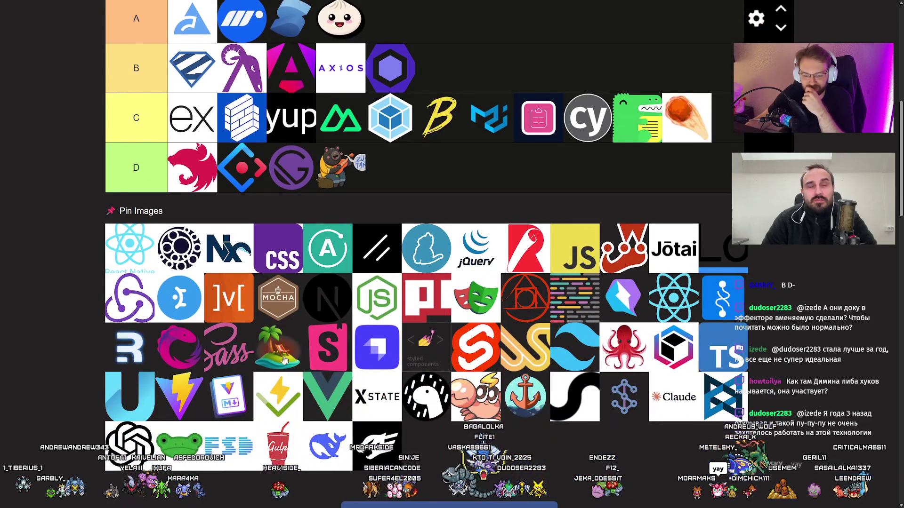
scroll(114, 390, up, 6)
scroll(103, 349, down, 2)
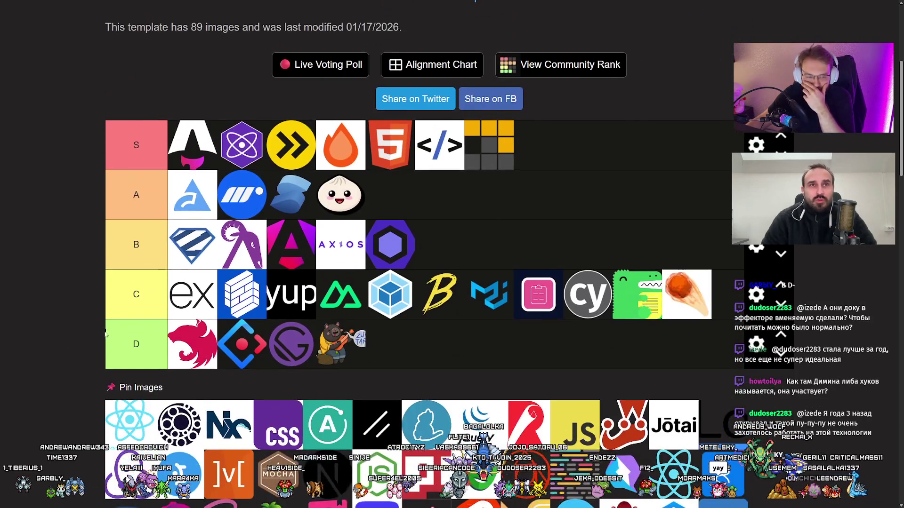
scroll(99, 332, up, 1)
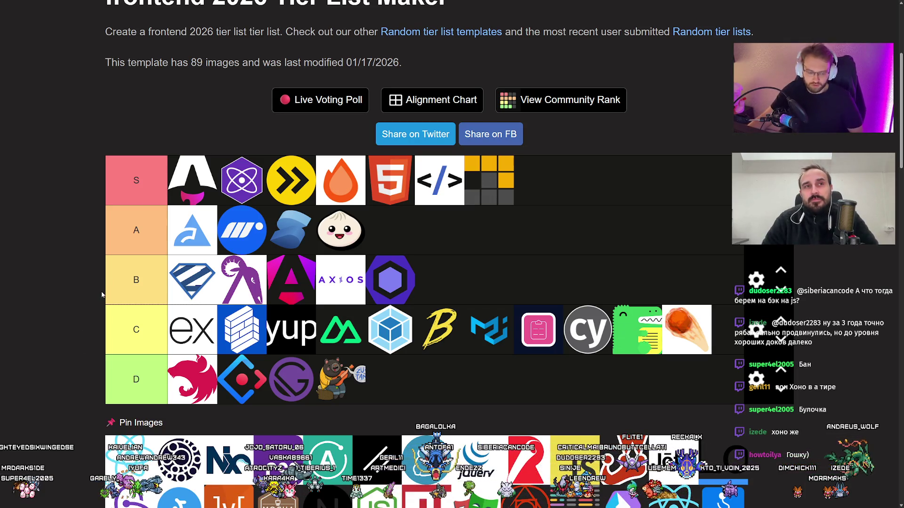
scroll(130, 429, down, 1)
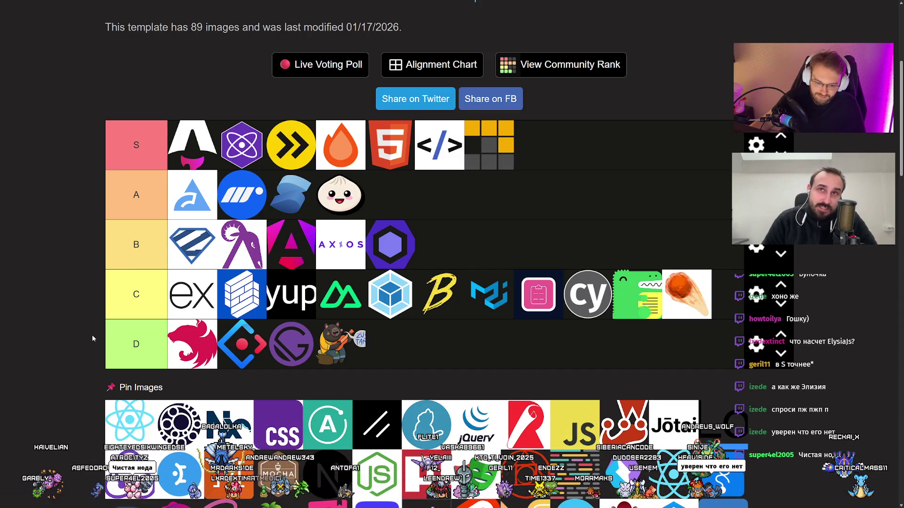
Drop the React Native logo into tier C's first slot, wrapping the orange fireball to a second row
mouse_move(123, 419)
mouse_down()
mouse_move(417, 357)
mouse_move(178, 340)
mouse_move(459, 341)
mouse_move(160, 335)
mouse_move(462, 334)
mouse_move(167, 337)
mouse_move(386, 339)
mouse_move(170, 311)
mouse_move(180, 294)
mouse_move(245, 332)
mouse_move(183, 295)
mouse_up()
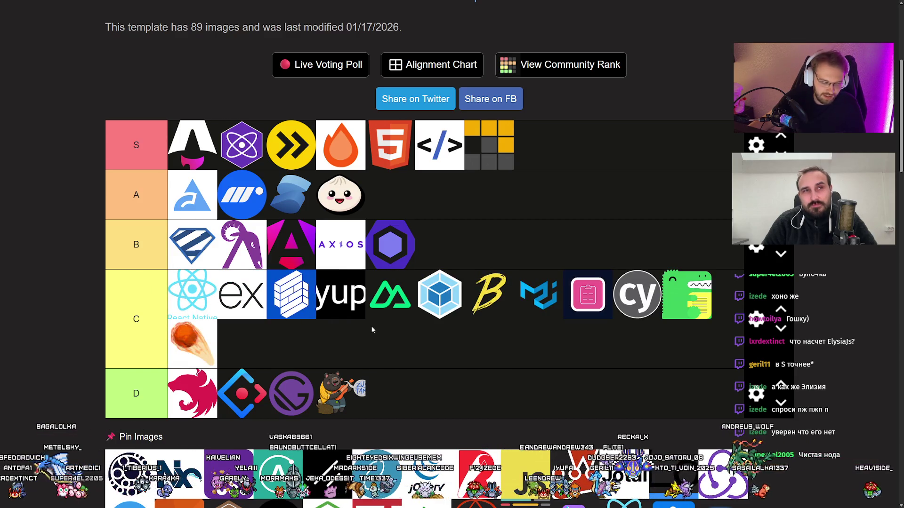
scroll(361, 326, down, 1)
scroll(360, 326, up, 1)
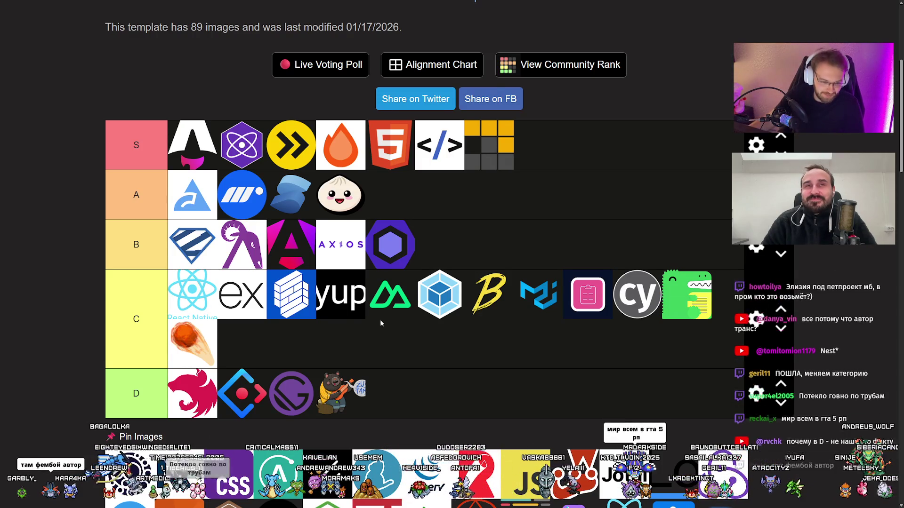
scroll(382, 320, up, 1)
scroll(383, 320, down, 3)
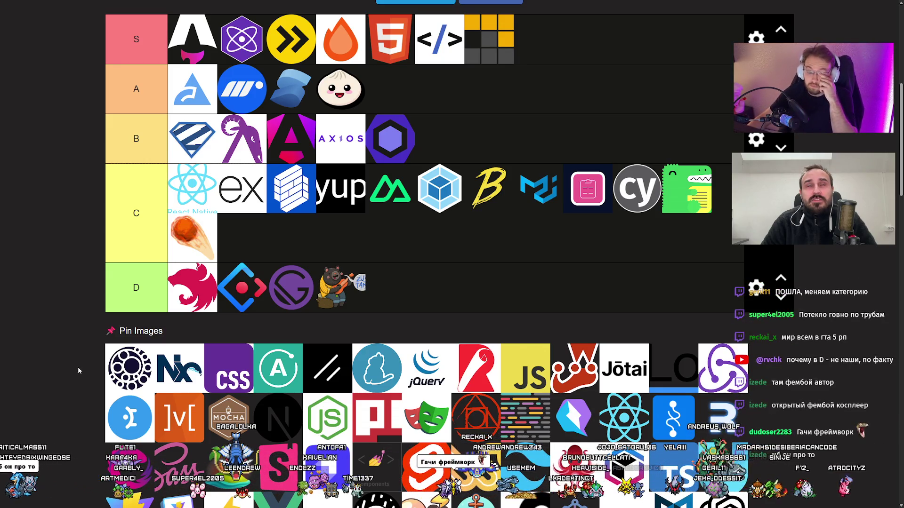
Move the round dotted-ring logo from the pool to the start of tier A
scroll(124, 381, up, 1)
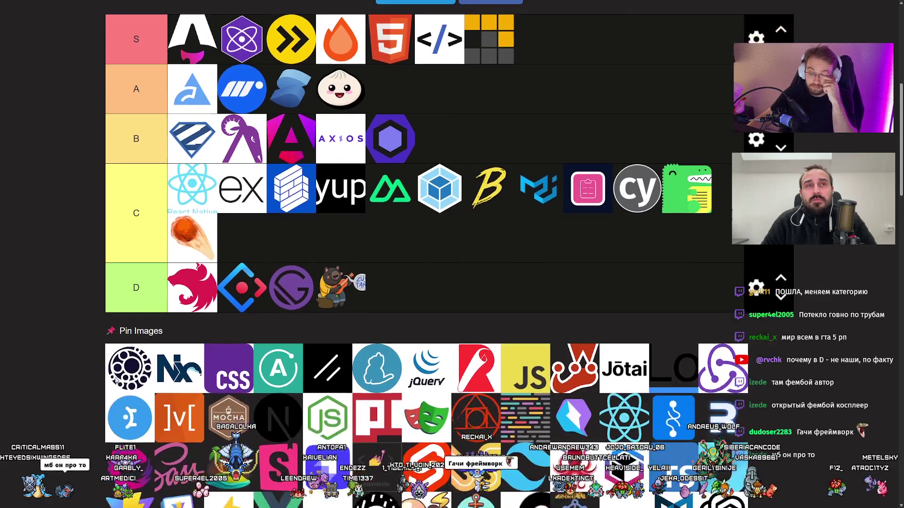
scroll(118, 384, up, 1)
mouse_move(128, 415)
mouse_down()
mouse_move(157, 190)
mouse_move(150, 126)
mouse_move(94, 127)
mouse_up()
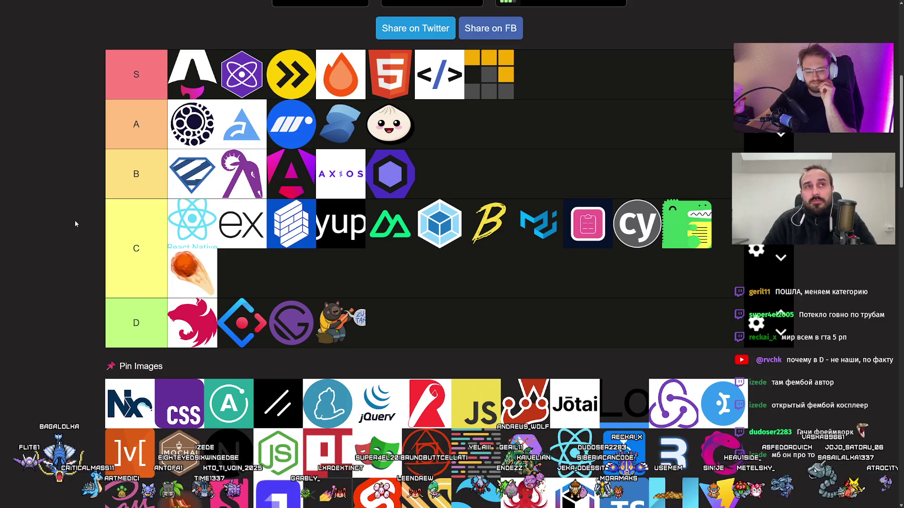
Put the Nx logo at the front of tier B, giving B six logos
scroll(74, 219, up, 1)
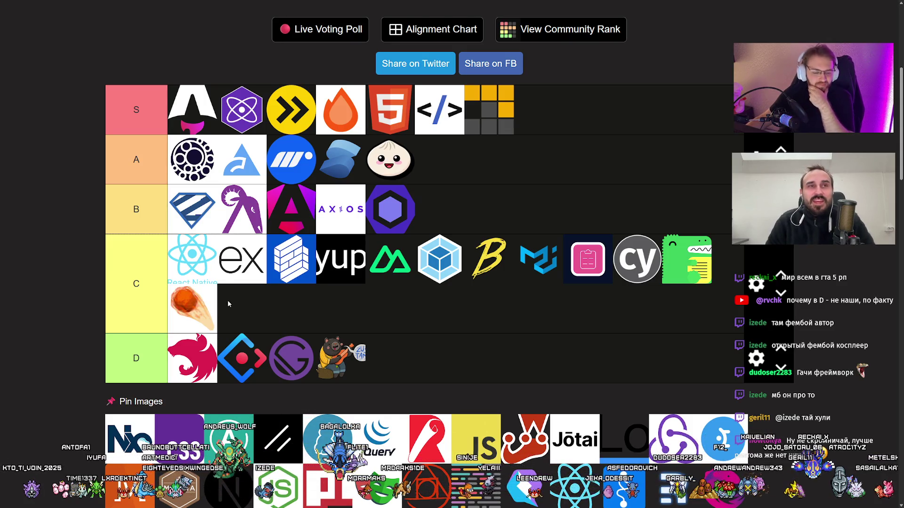
scroll(257, 302, down, 4)
mouse_move(137, 260)
mouse_down()
mouse_move(123, 260)
mouse_move(142, 264)
mouse_move(204, 198)
mouse_move(315, 198)
mouse_move(179, 204)
mouse_up()
scroll(178, 228, up, 4)
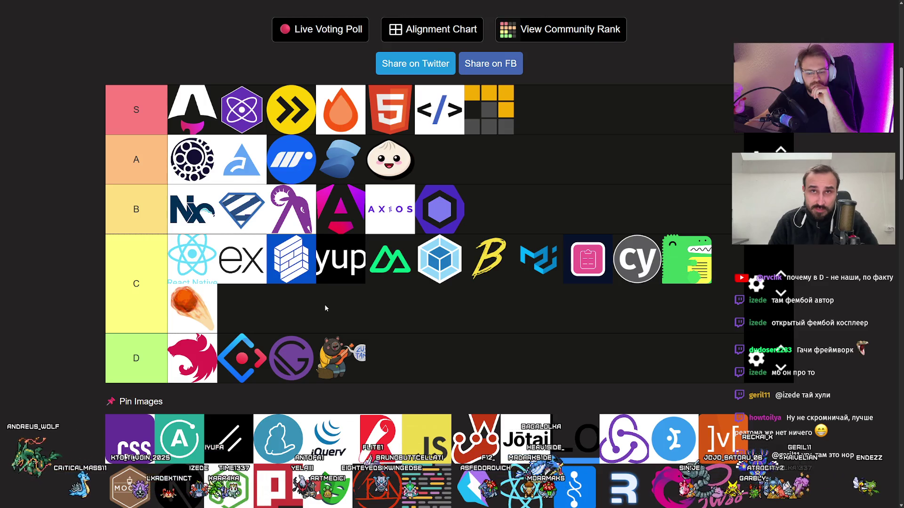
scroll(323, 307, down, 1)
scroll(323, 308, up, 2)
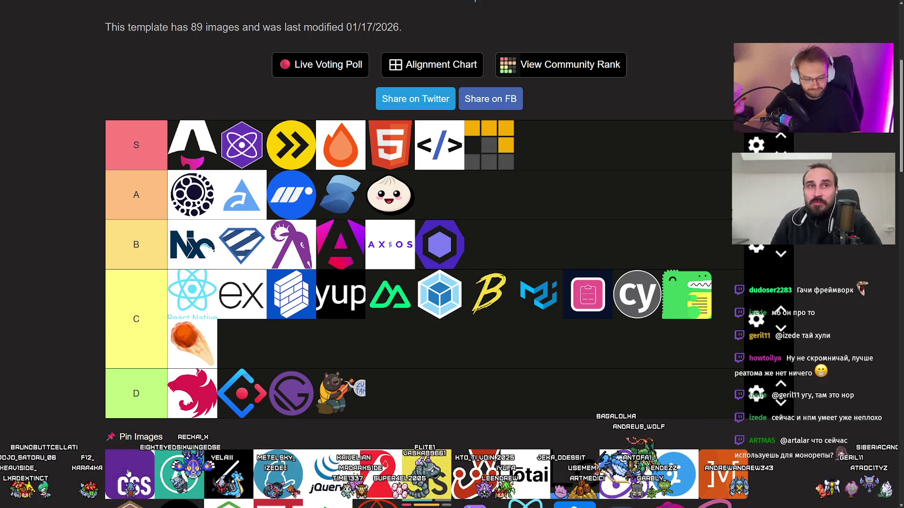
mouse_move(129, 473)
mouse_down()
mouse_move(122, 467)
mouse_move(319, 391)
mouse_move(288, 391)
mouse_up()
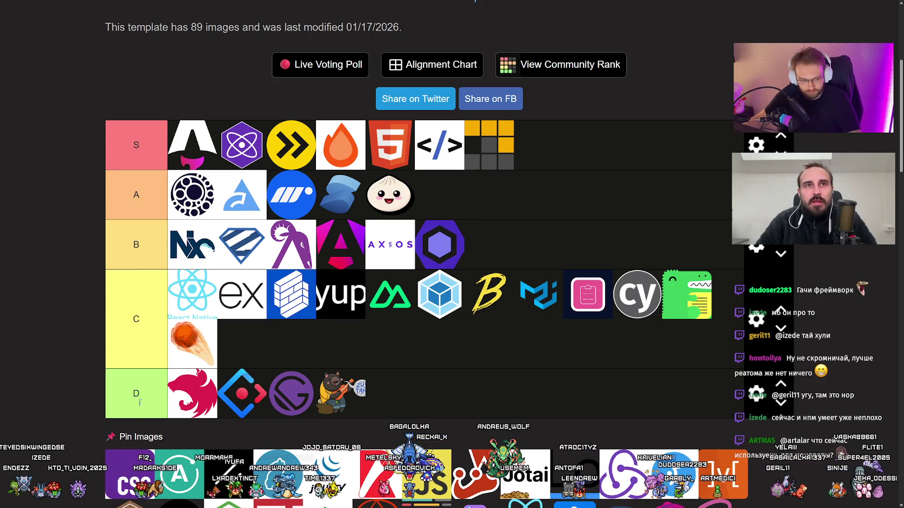
scroll(118, 370, down, 2)
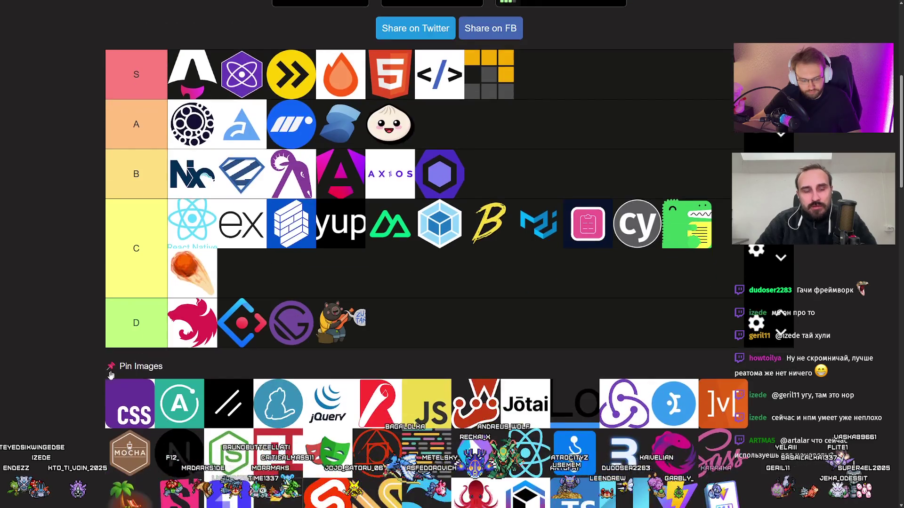
Rank the CSS logo first in tier D, bringing D to five logos
mouse_move(130, 399)
mouse_down()
mouse_move(144, 399)
mouse_move(130, 399)
mouse_up()
scroll(94, 373, down, 2)
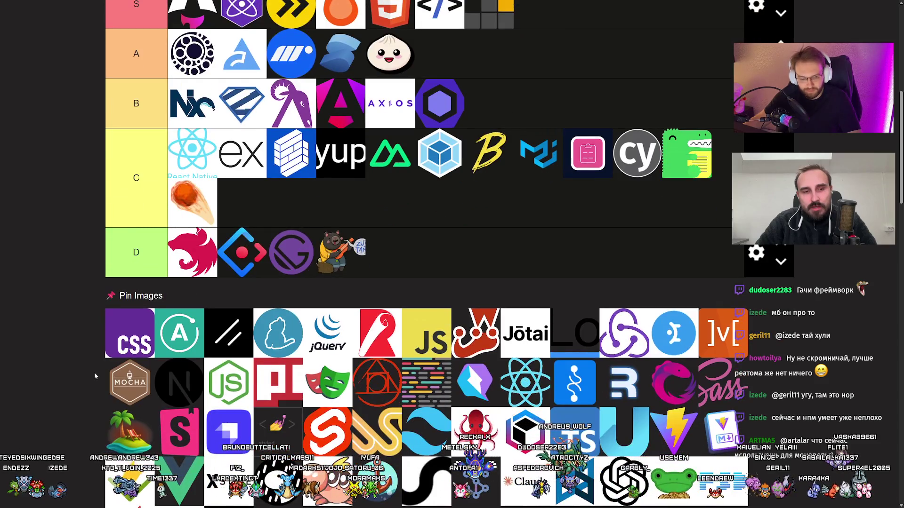
scroll(95, 375, up, 3)
scroll(94, 372, up, 1)
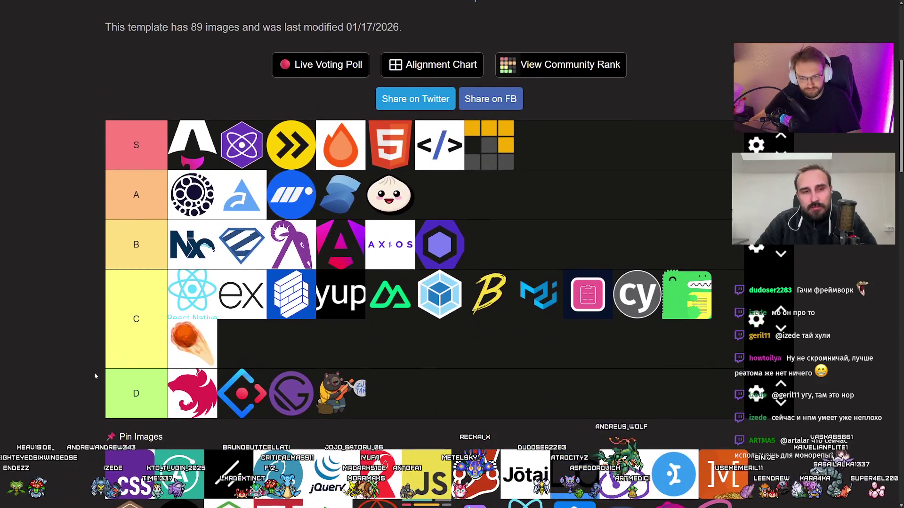
mouse_move(140, 470)
mouse_down()
mouse_move(190, 316)
mouse_move(186, 292)
mouse_move(188, 385)
mouse_up()
scroll(94, 303, down, 4)
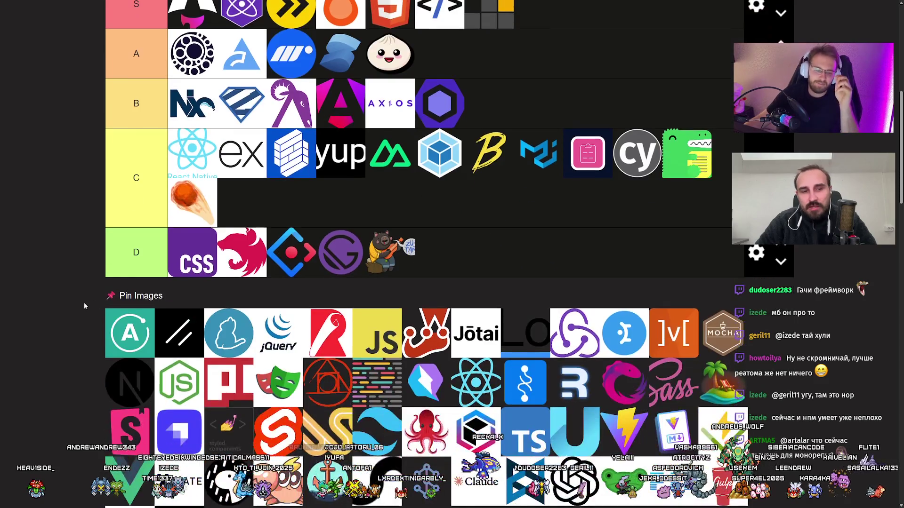
scroll(84, 306, up, 2)
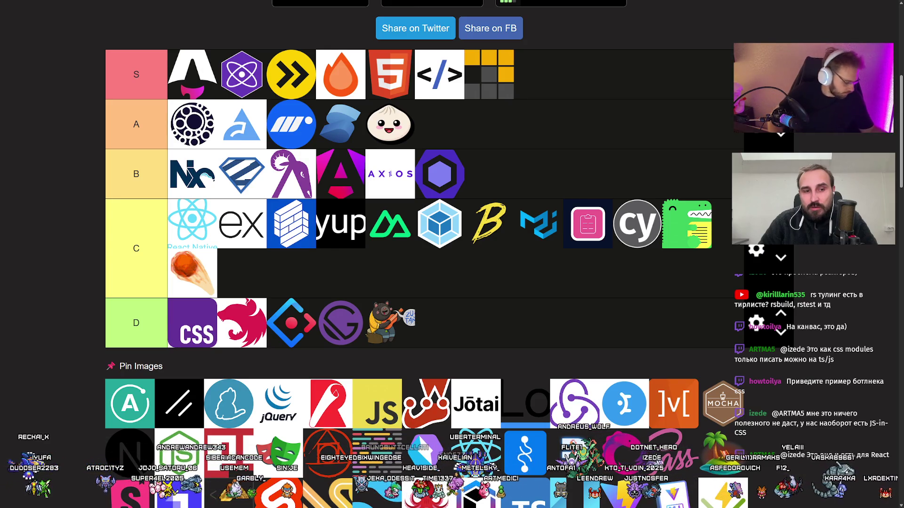
Put the green A logo at the front of tier C, pushing the dinosaur logo to row two
mouse_move(127, 422)
mouse_down()
mouse_move(181, 226)
mouse_move(191, 224)
mouse_up()
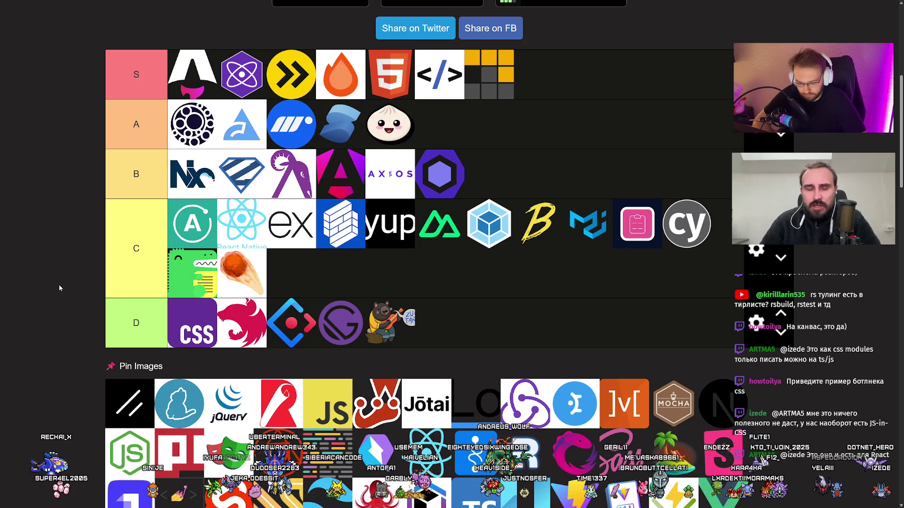
scroll(59, 288, down, 4)
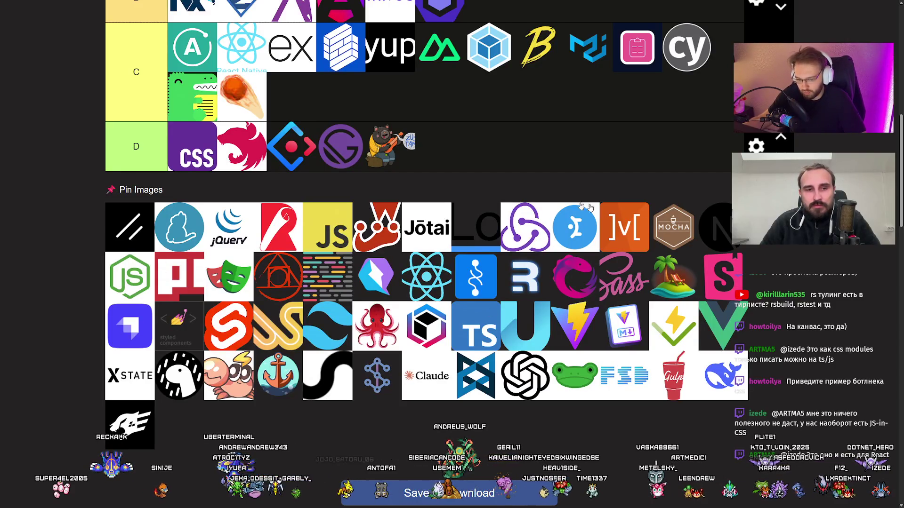
scroll(452, 266, up, 3)
mouse_move(113, 365)
mouse_down()
mouse_move(84, 365)
mouse_move(97, 315)
mouse_up()
scroll(97, 315, up, 2)
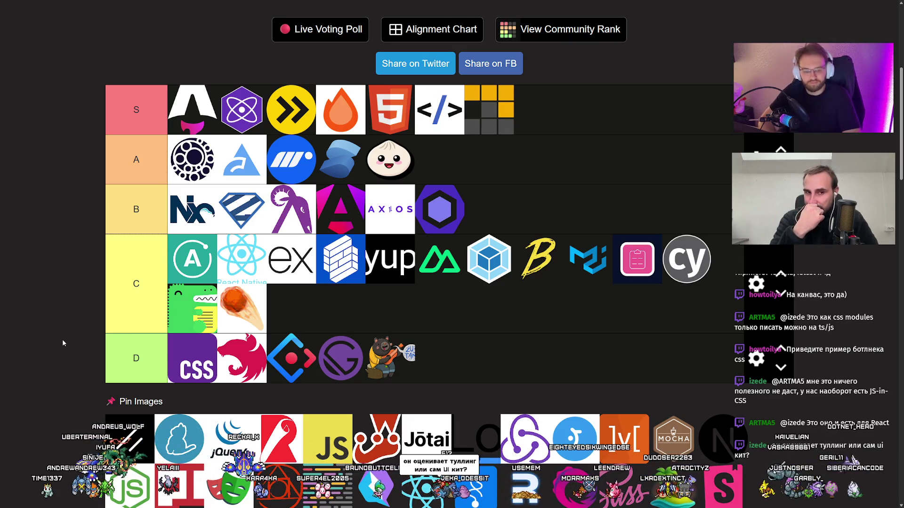
Place the slash logo first in tier C, bringing C to fourteen logos
drag(124, 443, 165, 258)
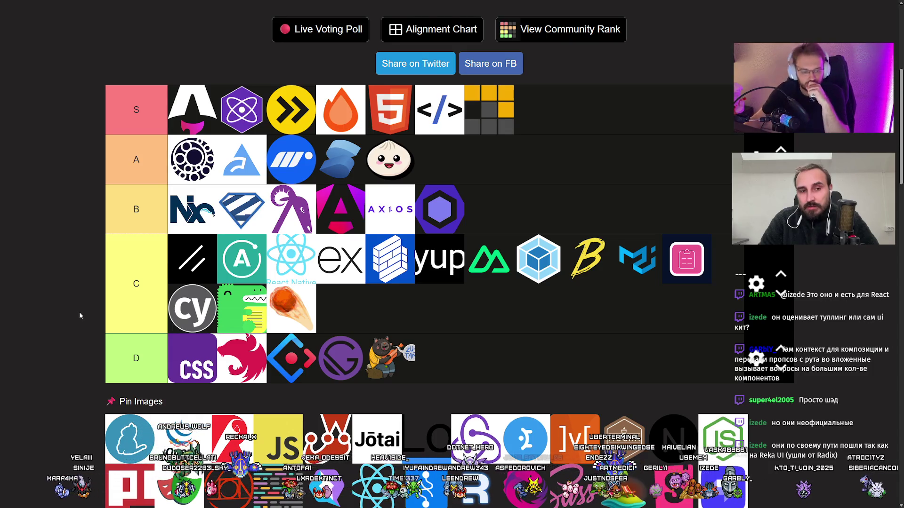
scroll(63, 363, down, 5)
scroll(63, 363, up, 5)
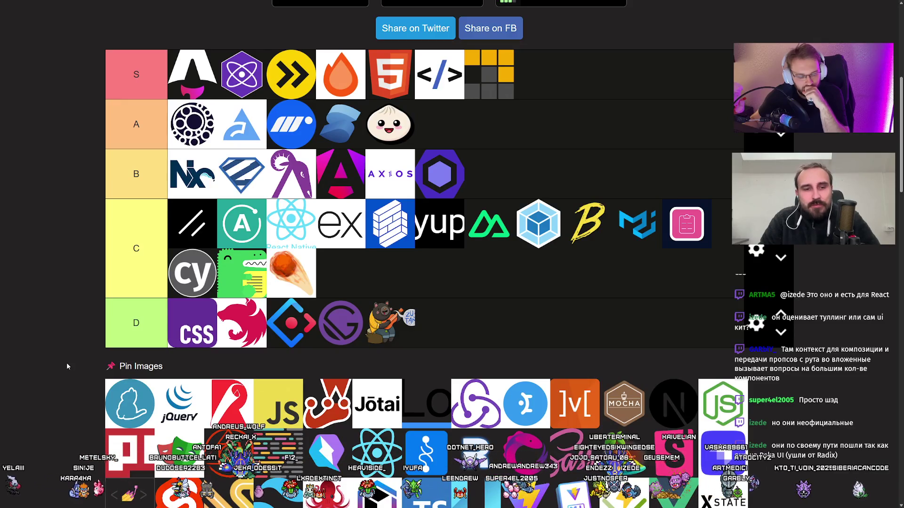
scroll(107, 382, down, 2)
scroll(108, 382, up, 1)
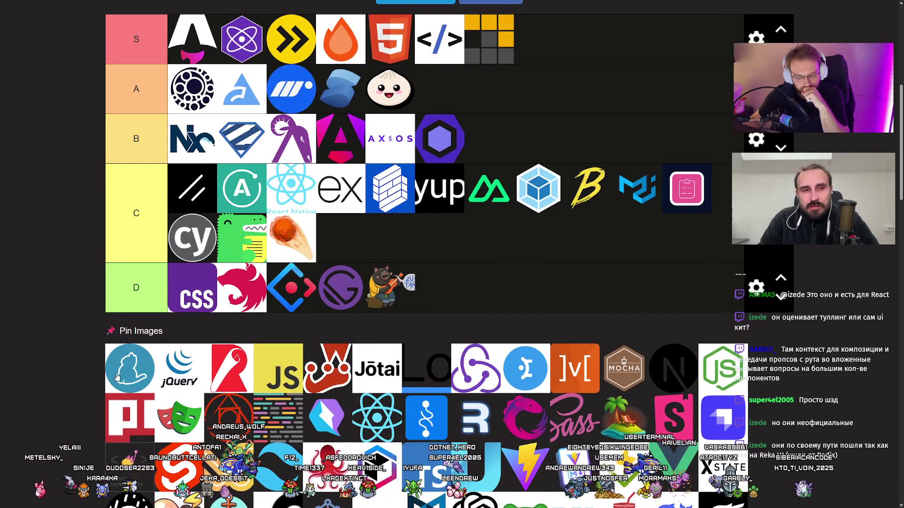
Move the blue cat logo from tier B's first slot to the front of tier A
scroll(86, 368, up, 2)
mouse_move(126, 377)
mouse_down()
mouse_move(86, 368)
mouse_move(181, 219)
mouse_move(140, 220)
mouse_move(203, 211)
mouse_up()
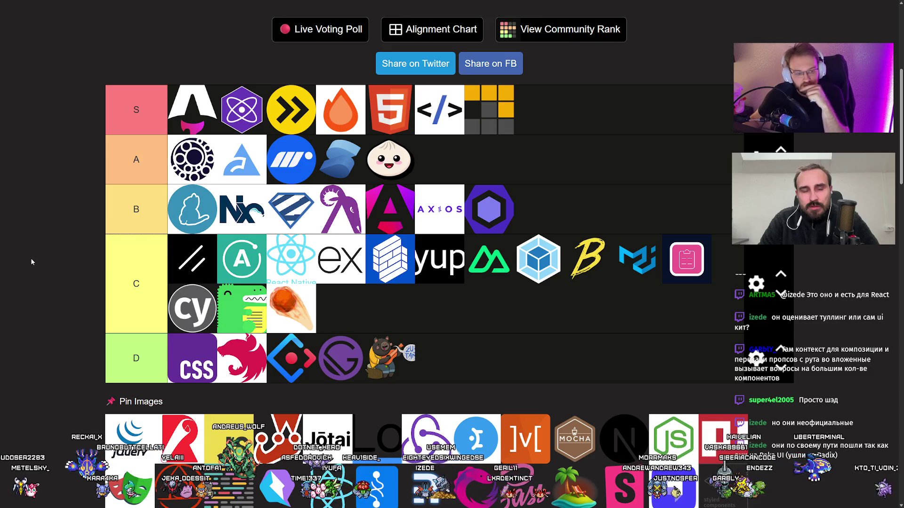
mouse_move(192, 209)
mouse_down()
mouse_move(172, 166)
mouse_move(131, 162)
mouse_up()
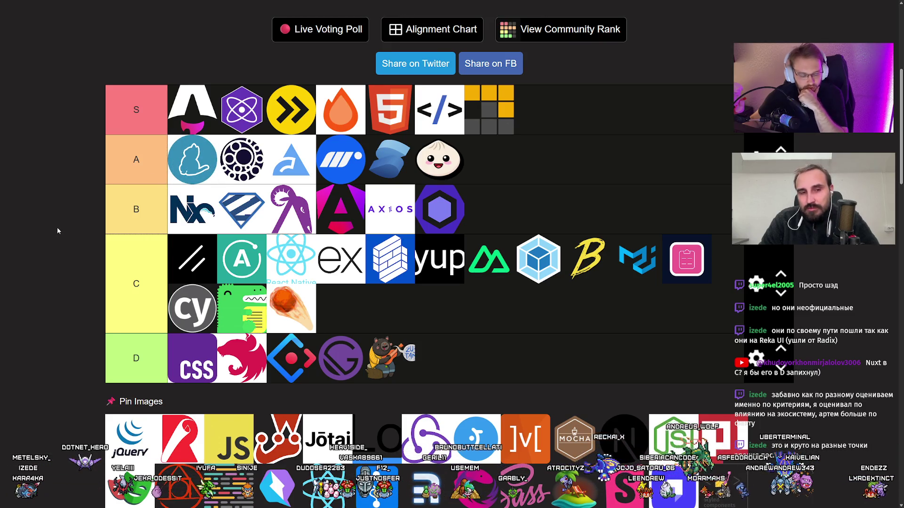
Scroll through the list to review tier C, now led by jQuery with fifteen logos
scroll(58, 228, down, 2)
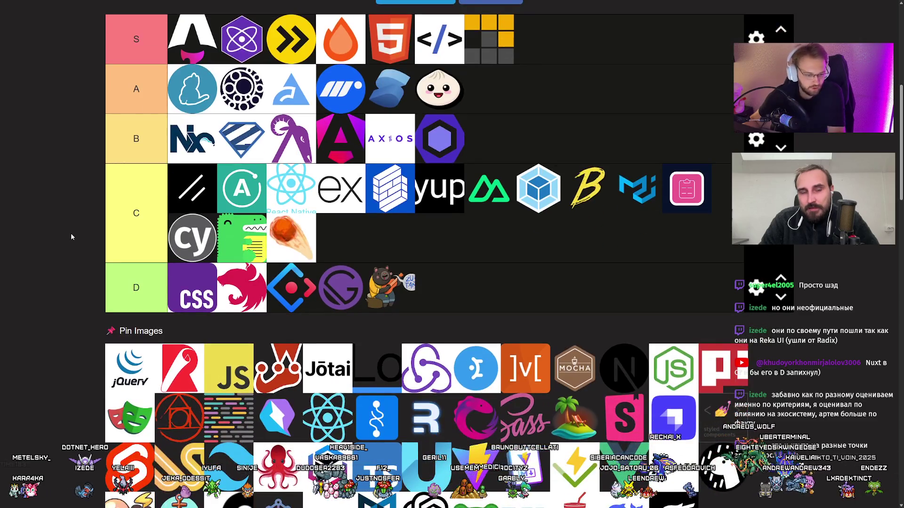
scroll(71, 233, down, 1)
scroll(72, 234, up, 3)
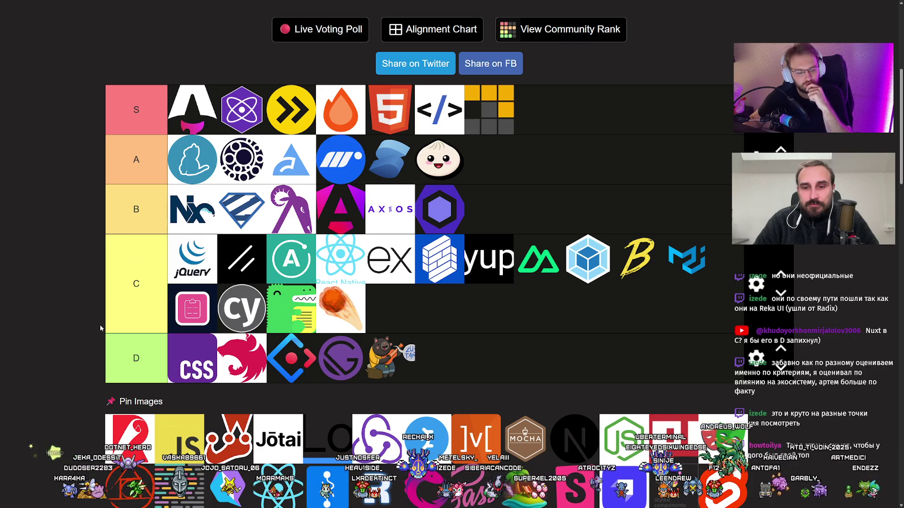
scroll(74, 318, down, 3)
scroll(74, 318, up, 4)
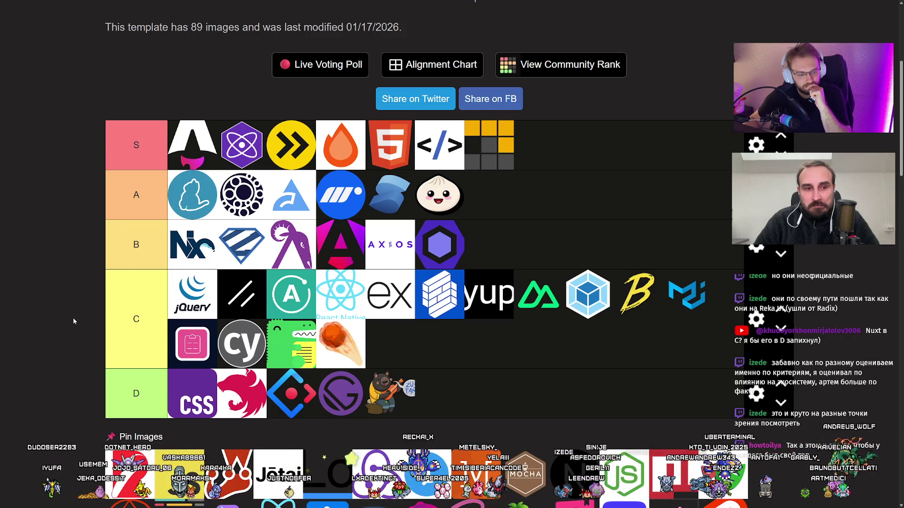
scroll(73, 322, down, 1)
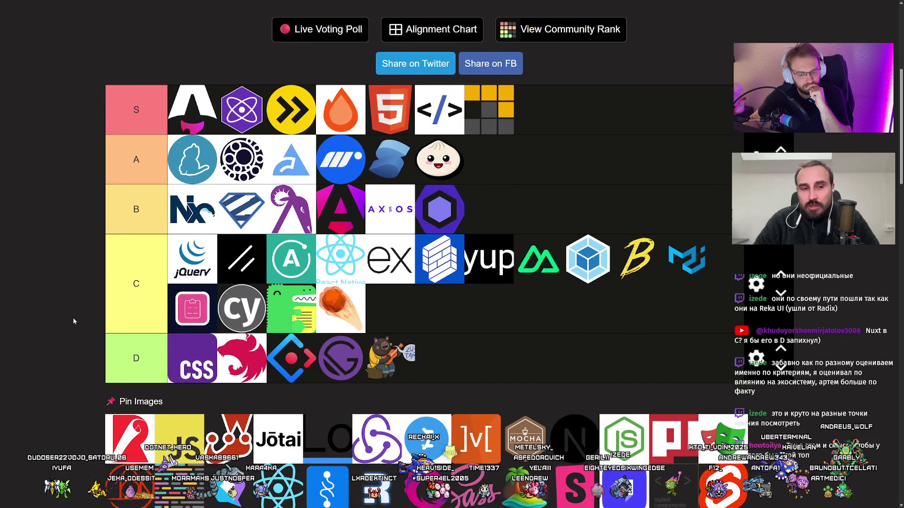
scroll(73, 322, up, 1)
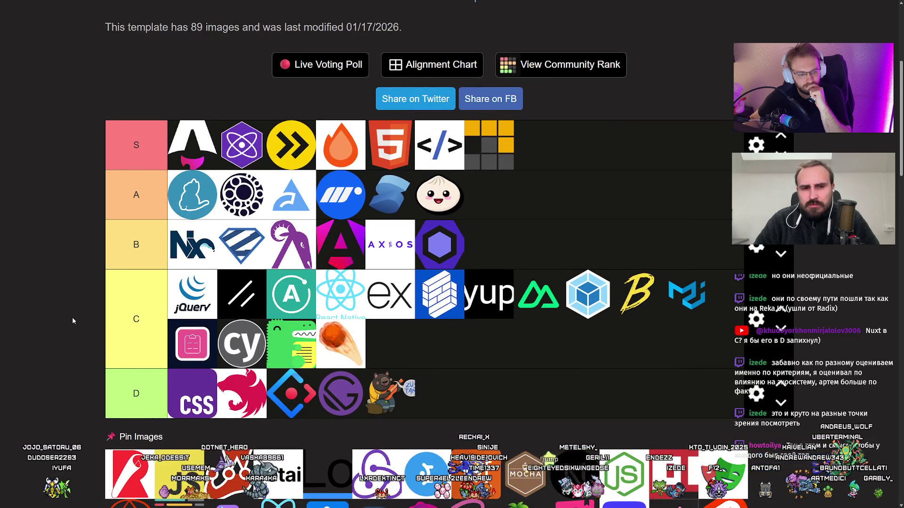
drag(140, 454, 142, 245)
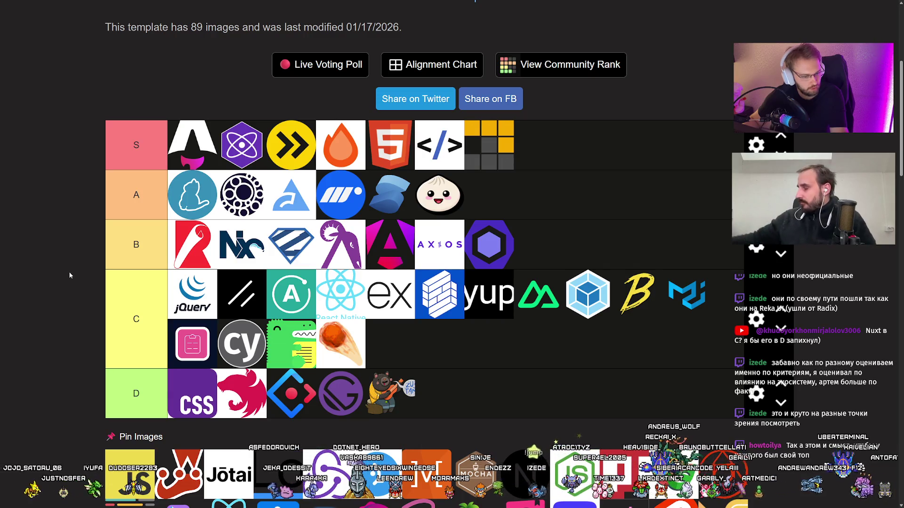
scroll(70, 276, down, 3)
scroll(66, 277, up, 2)
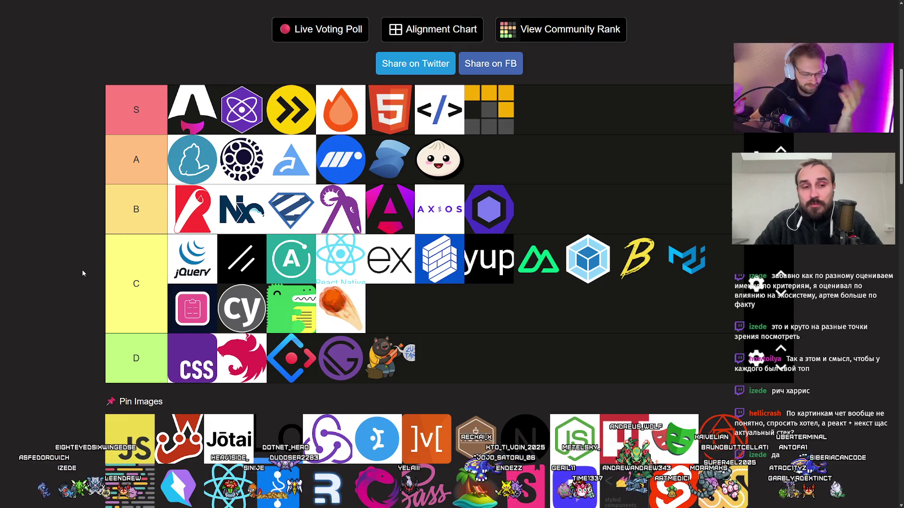
key(Tab)
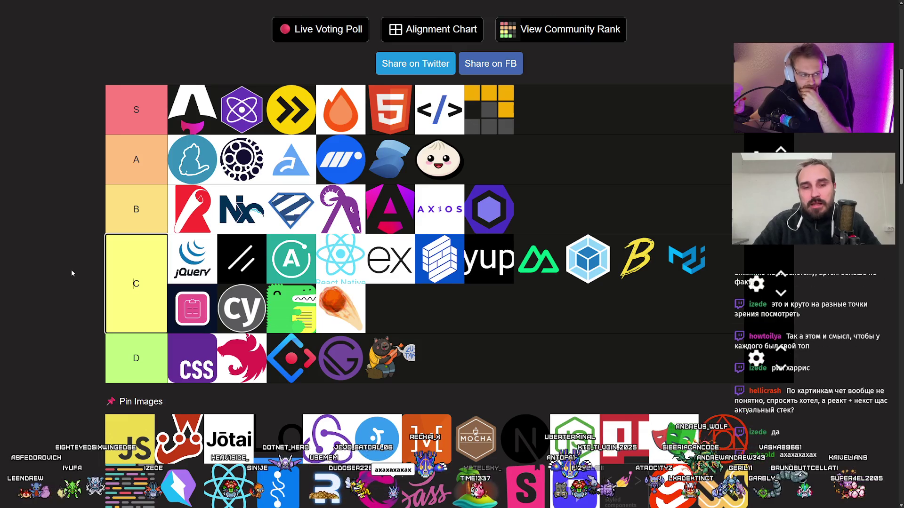
scroll(71, 273, down, 1)
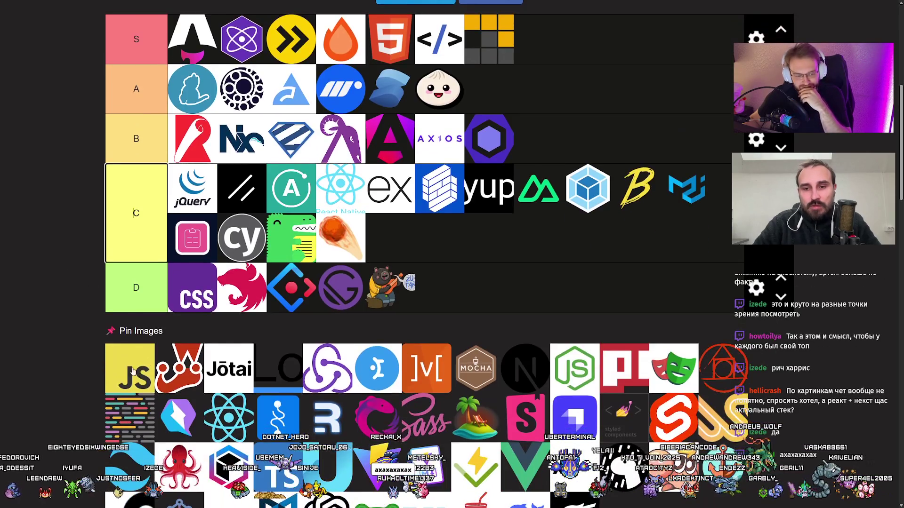
scroll(69, 321, up, 1)
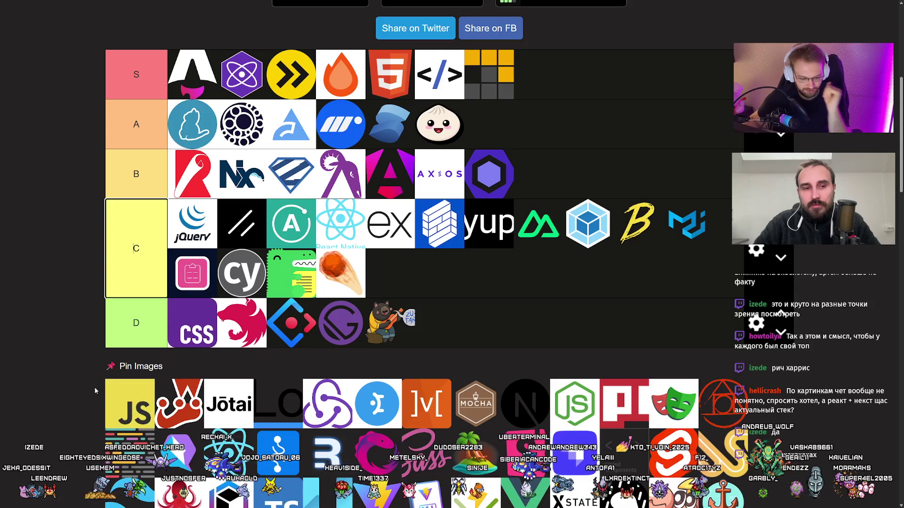
scroll(66, 348, up, 1)
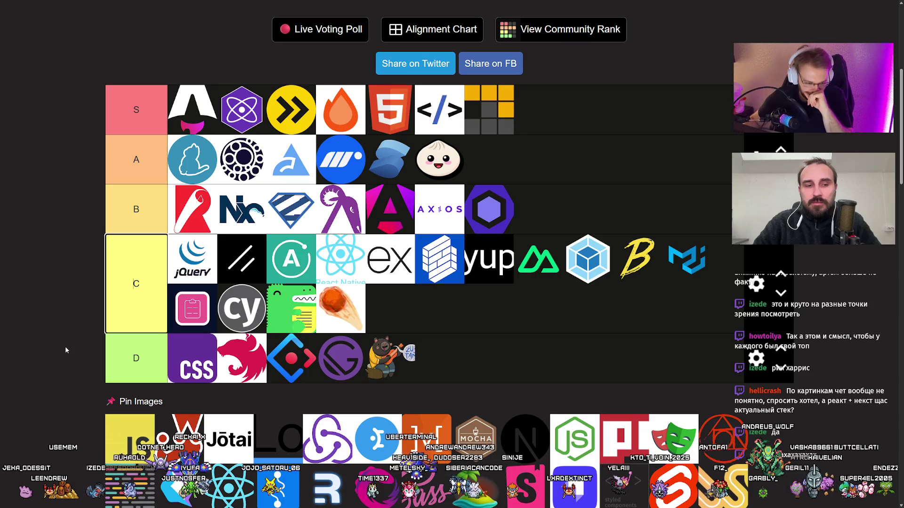
key(Tab)
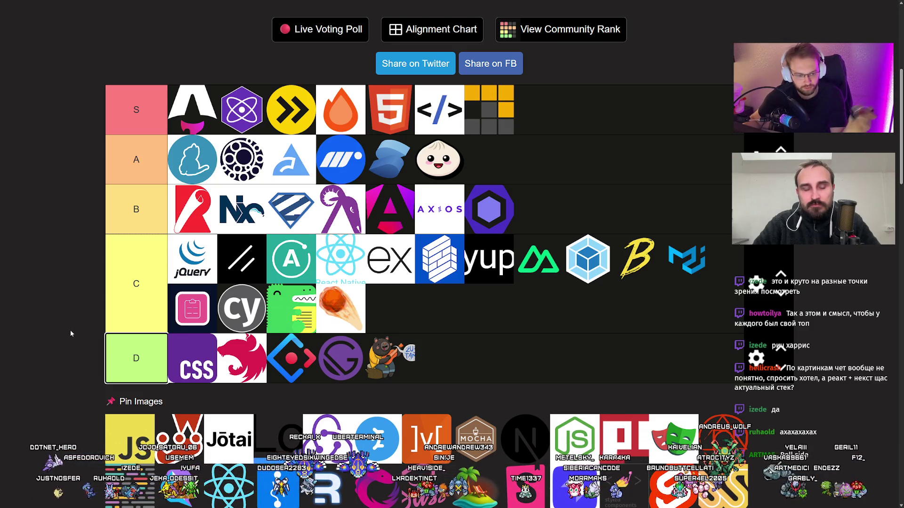
scroll(70, 334, down, 2)
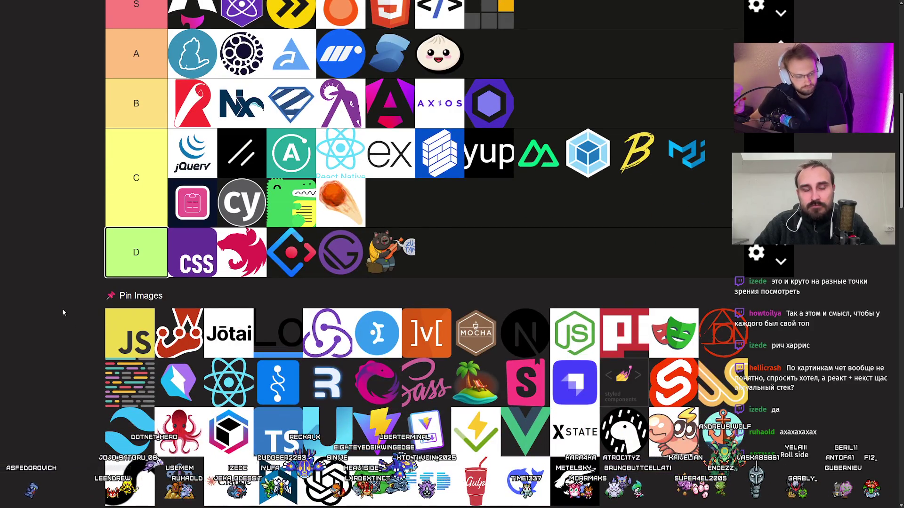
scroll(74, 310, up, 2)
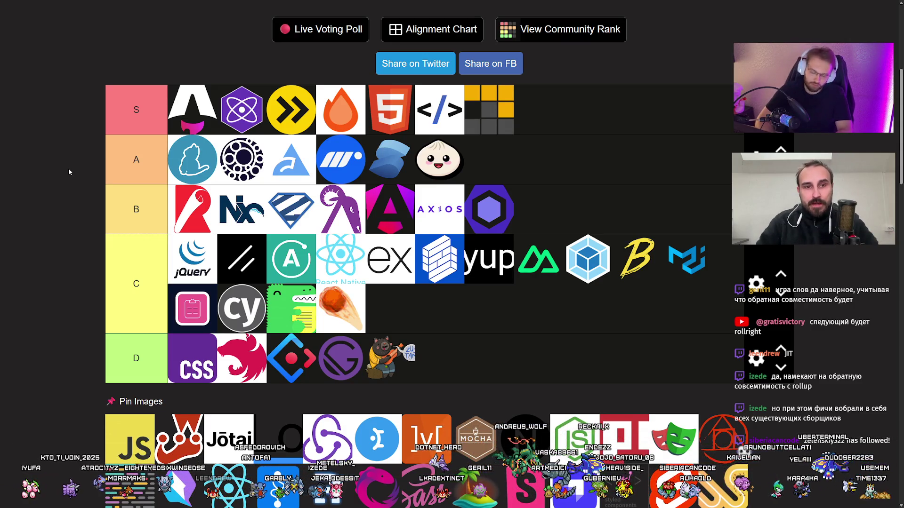
Unpin the image pool so it sits below the D tier instead of over the list
scroll(141, 349, down, 1)
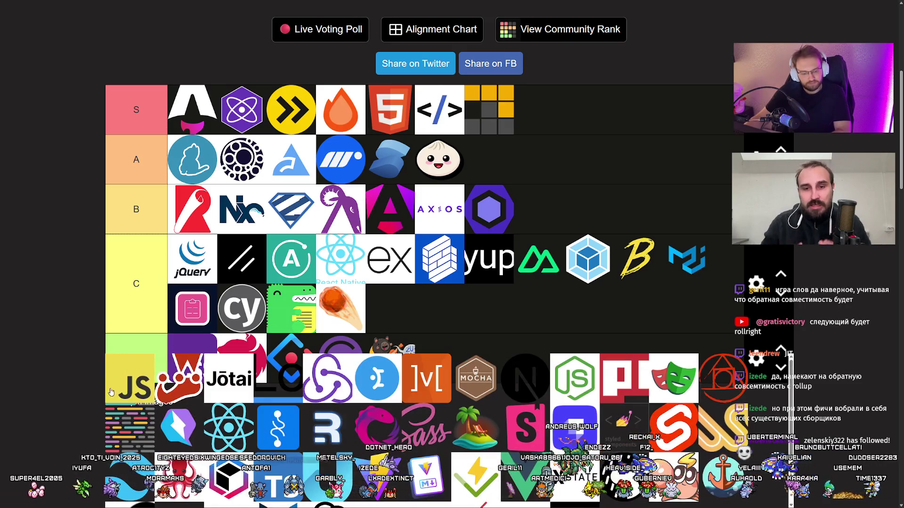
scroll(125, 373, down, 2)
scroll(96, 328, up, 1)
scroll(145, 300, down, 1)
click(144, 299)
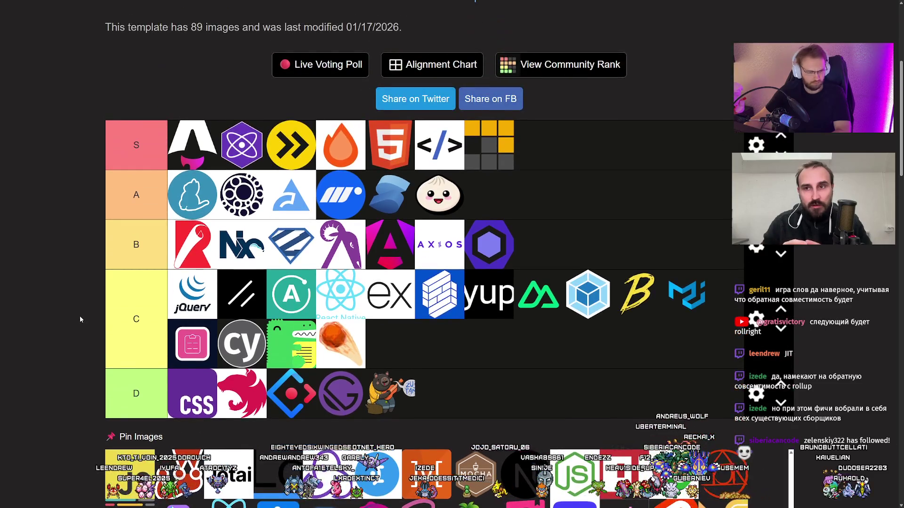
scroll(80, 315, down, 1)
scroll(77, 317, up, 1)
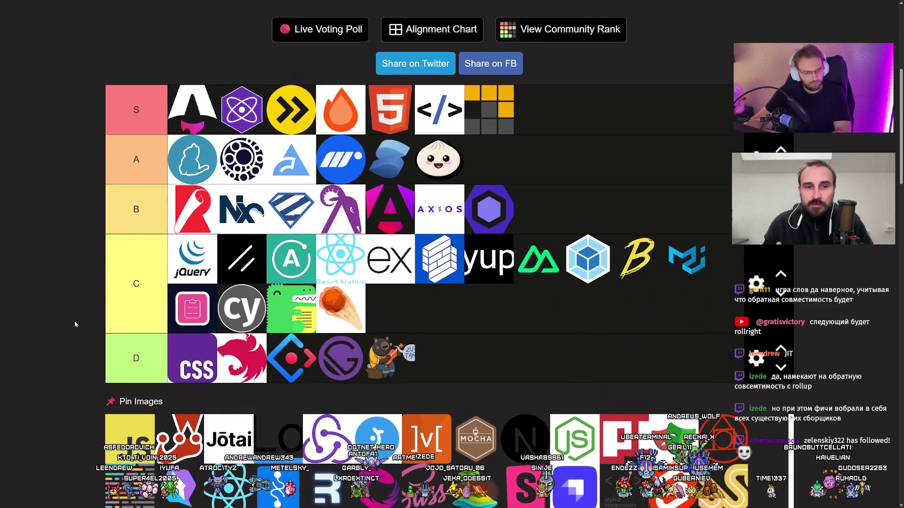
scroll(75, 325, down, 1)
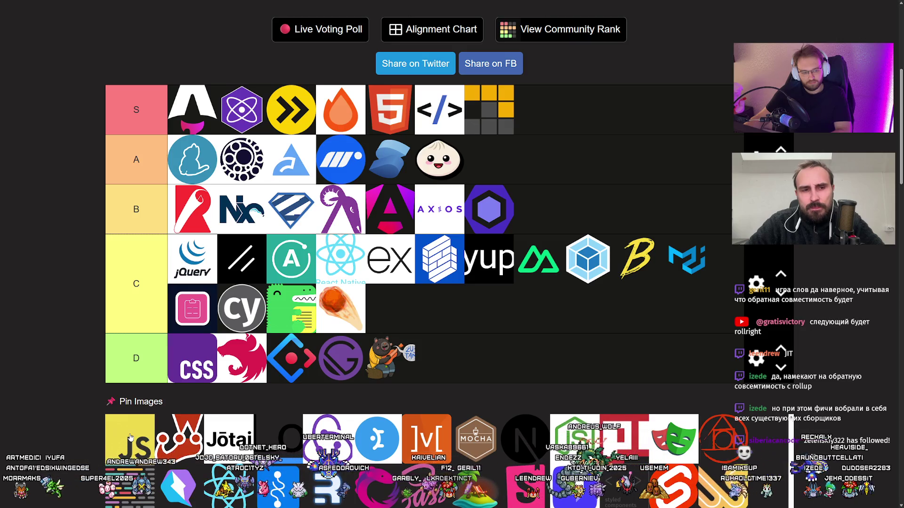
Put the JS logo first in tier B and the red crown-shaped logo at the end of tier C
key(Tab)
mouse_move(146, 432)
mouse_down()
mouse_move(195, 228)
mouse_move(40, 218)
mouse_move(188, 211)
mouse_move(187, 159)
mouse_move(188, 211)
mouse_up()
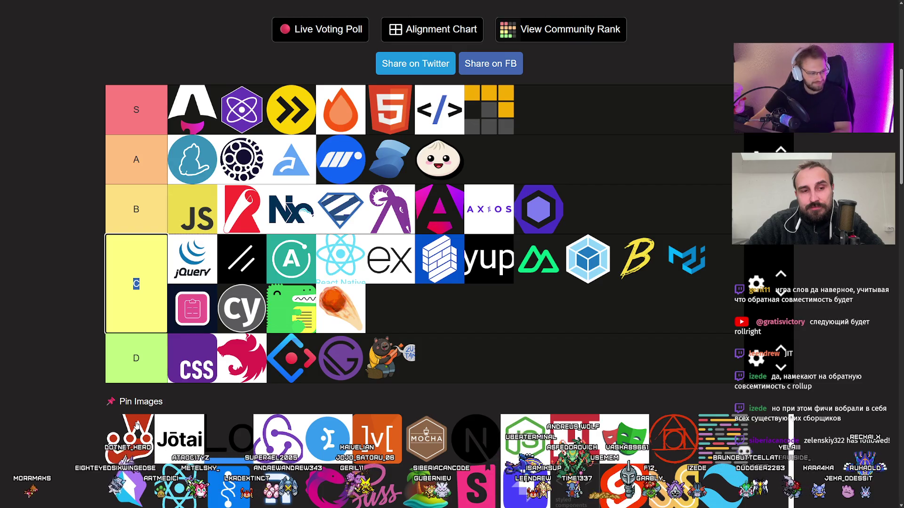
drag(137, 425, 188, 245)
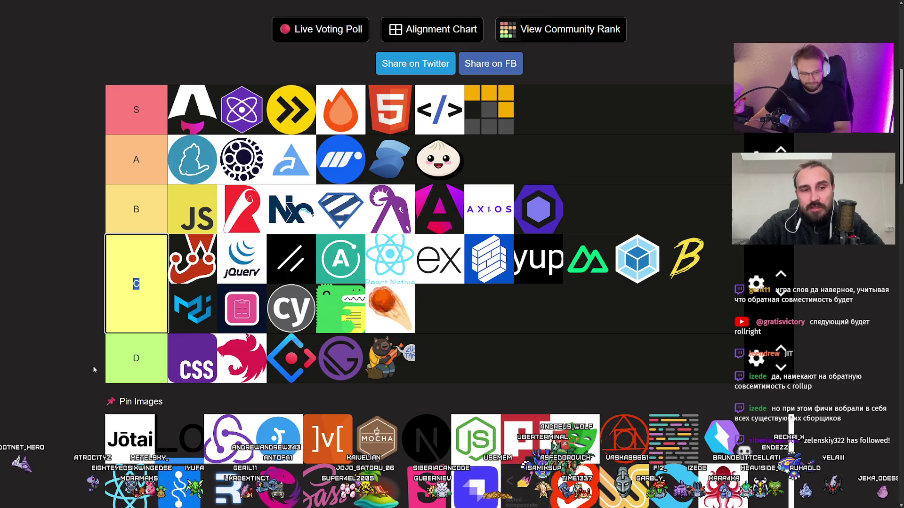
drag(192, 259, 454, 322)
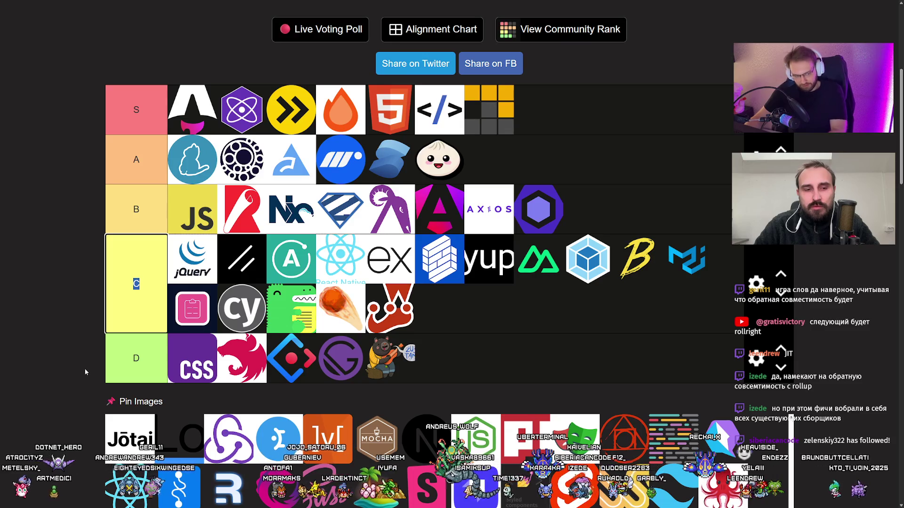
scroll(94, 374, down, 2)
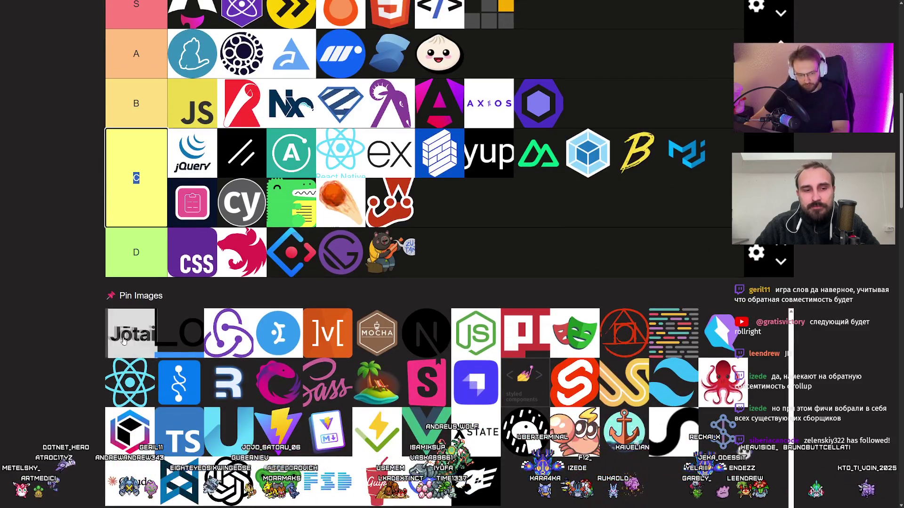
scroll(75, 350, up, 2)
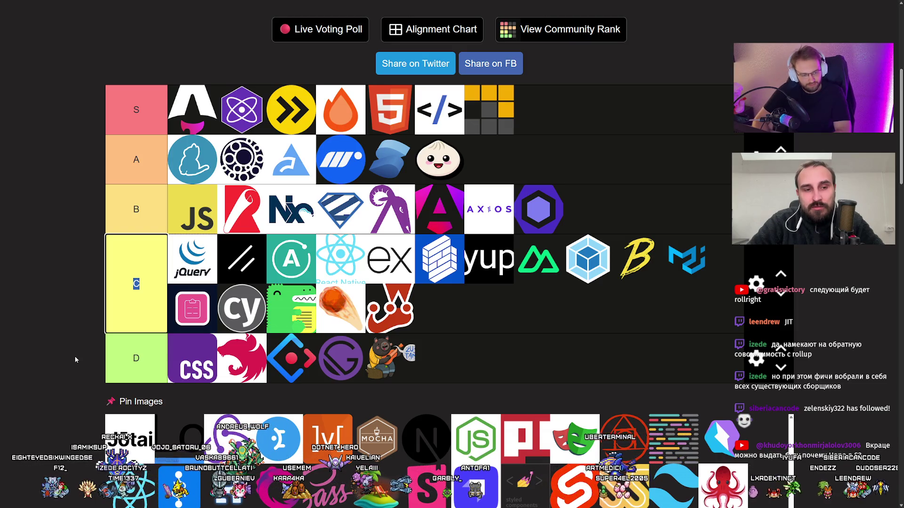
Put Jotai after the bear logo at the end of tier D, and the black 'Lo' logo first in tier C
mouse_move(136, 435)
mouse_down()
mouse_move(209, 362)
mouse_move(508, 360)
mouse_up()
click(301, 391)
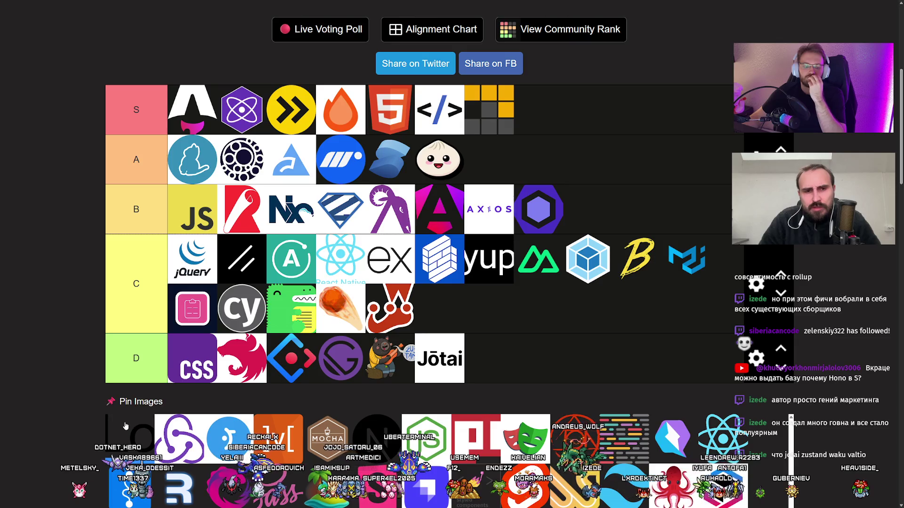
drag(124, 430, 163, 251)
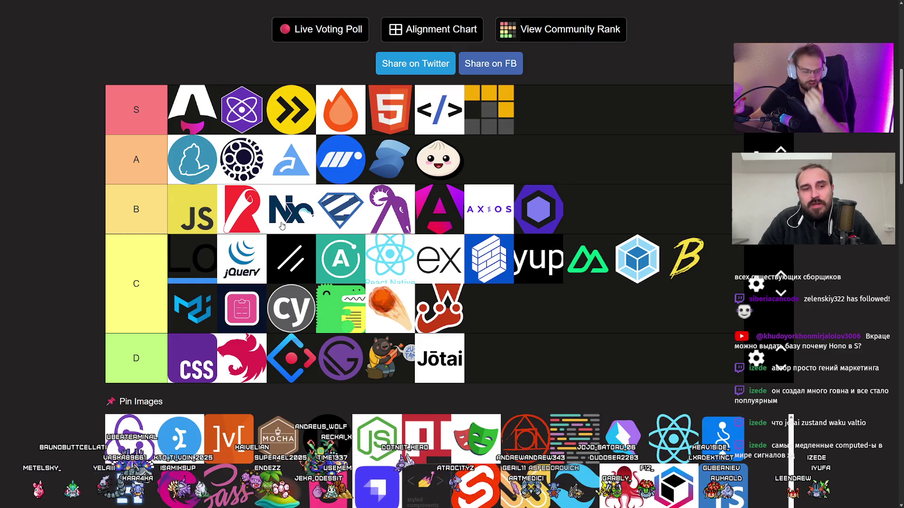
Move the black 'Lo' logo from the front of tier C into tier B, after the blue logo
mouse_move(188, 254)
mouse_down()
mouse_move(414, 207)
mouse_move(392, 202)
mouse_up()
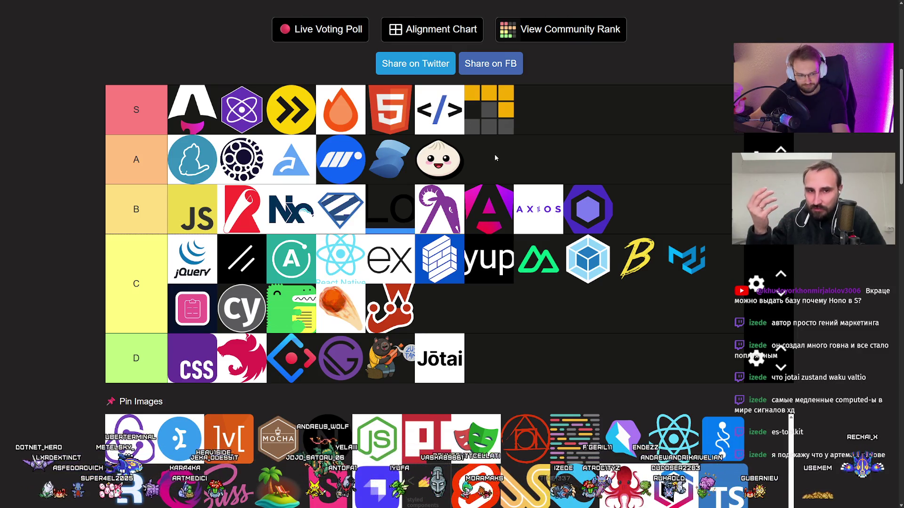
scroll(494, 158, down, 1)
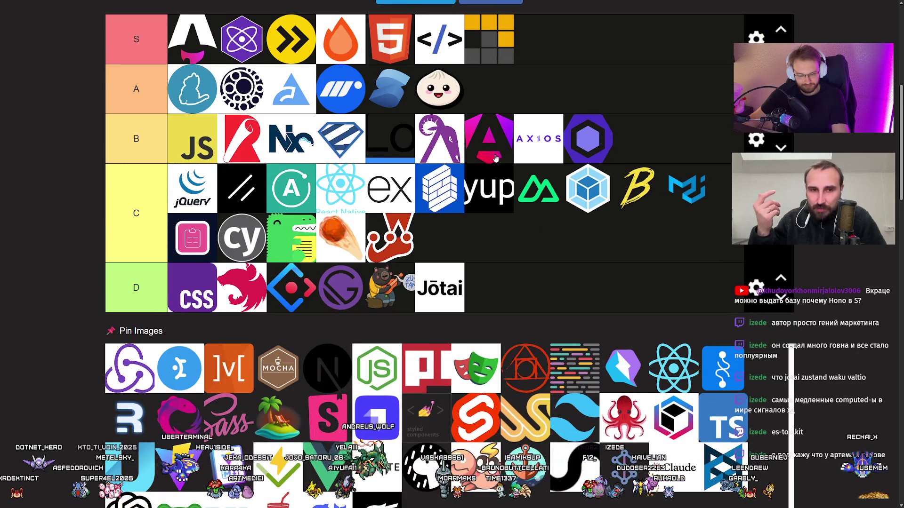
scroll(494, 157, up, 3)
scroll(495, 158, down, 1)
scroll(495, 157, down, 1)
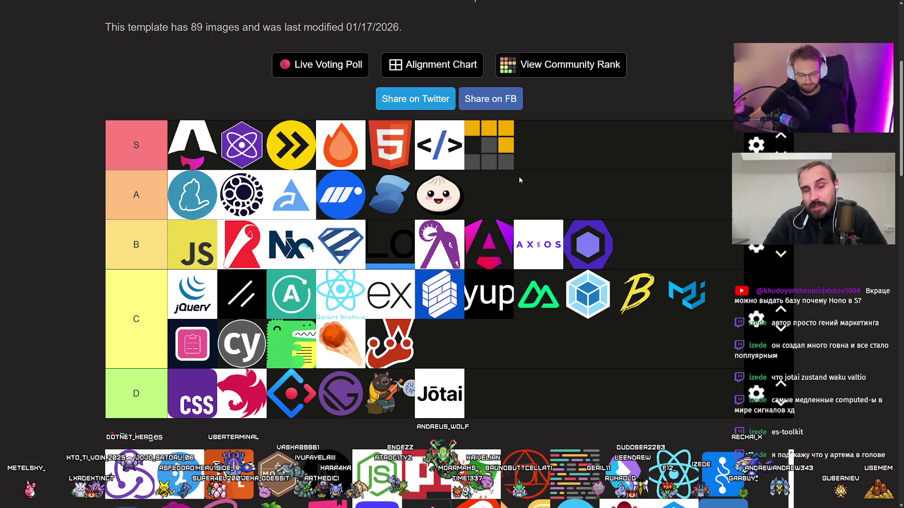
scroll(519, 177, down, 1)
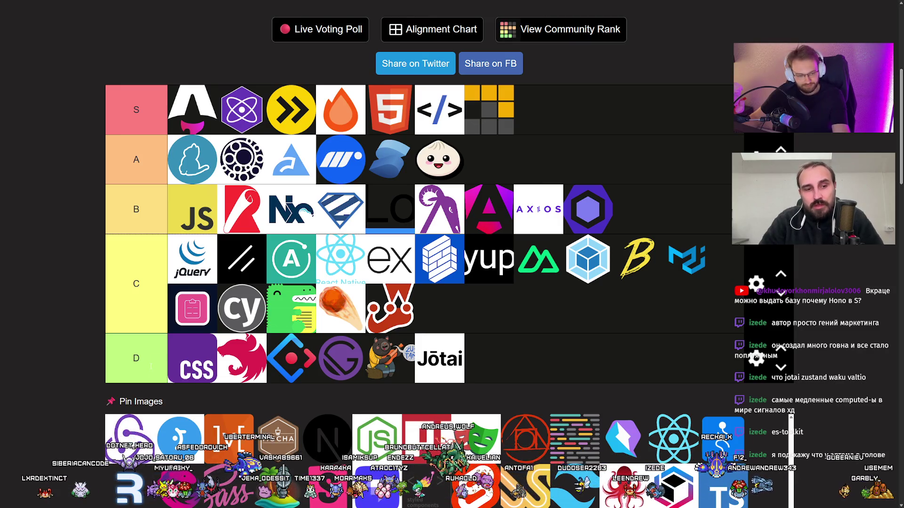
mouse_move(137, 437)
mouse_down()
mouse_move(202, 362)
mouse_move(218, 357)
mouse_up()
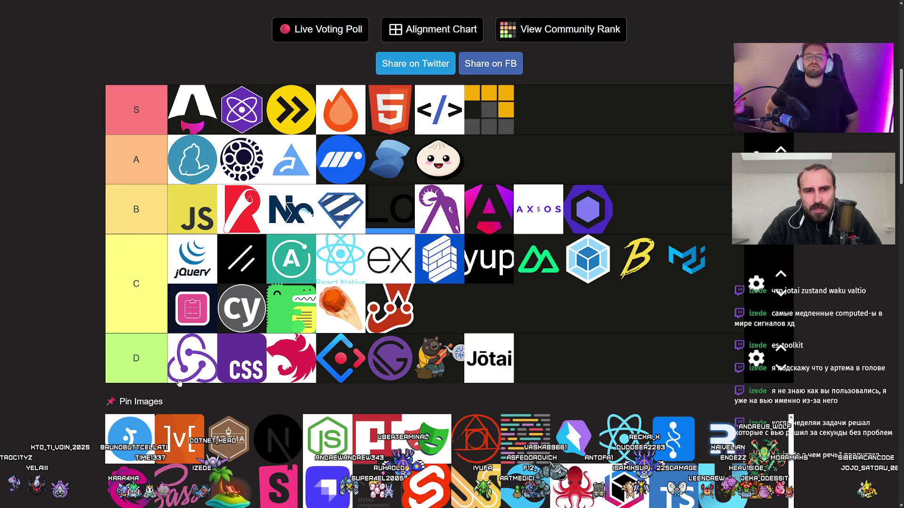
Place the blue round Pin Images logo at the front of tier B, ahead of the JS logo
drag(129, 438, 184, 202)
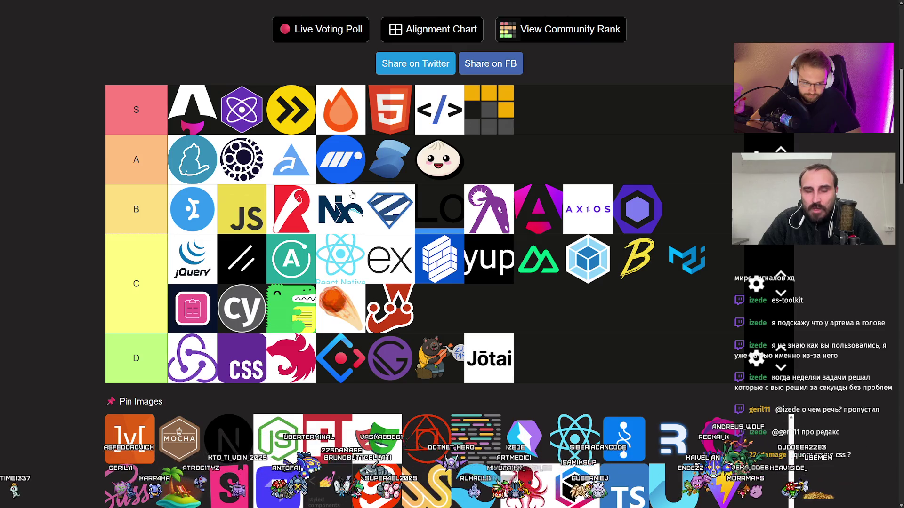
Add the orange ]v[ logo to the end of tier A, after the bun logo
mouse_move(136, 432)
mouse_down()
mouse_move(463, 177)
mouse_move(528, 154)
mouse_up()
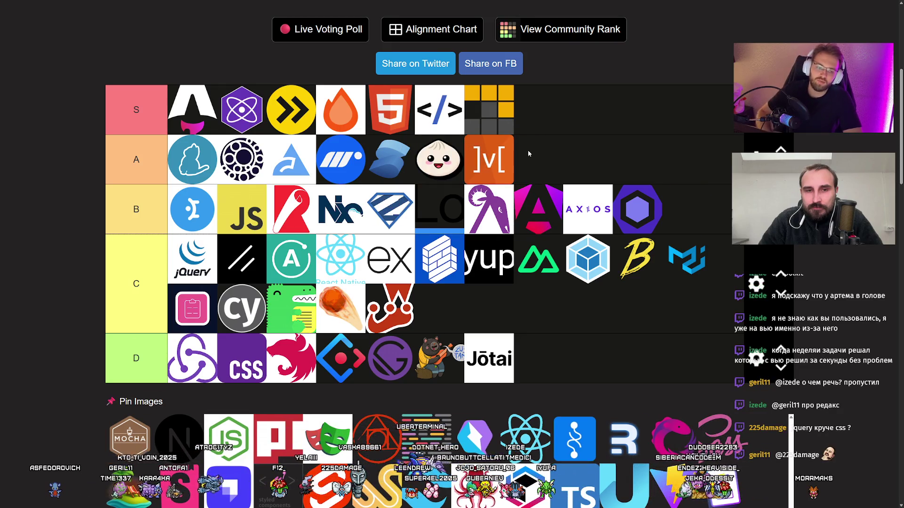
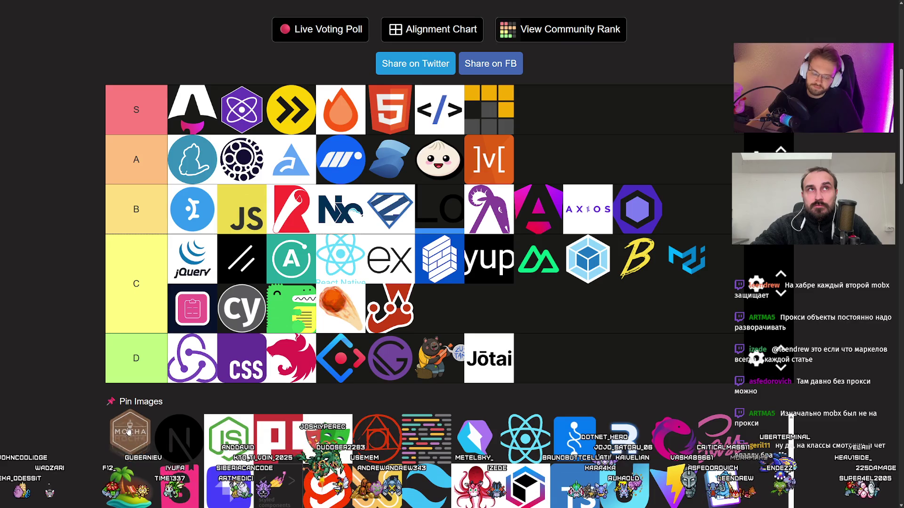
Move the Mocha logo into tier C, then place Next.js in tier C's first slot
mouse_move(129, 434)
mouse_down()
mouse_move(593, 367)
mouse_move(527, 349)
mouse_move(141, 155)
mouse_move(676, 253)
mouse_move(216, 302)
mouse_move(196, 256)
mouse_move(545, 302)
mouse_move(451, 315)
mouse_up()
scroll(95, 405, down, 2)
scroll(95, 405, up, 2)
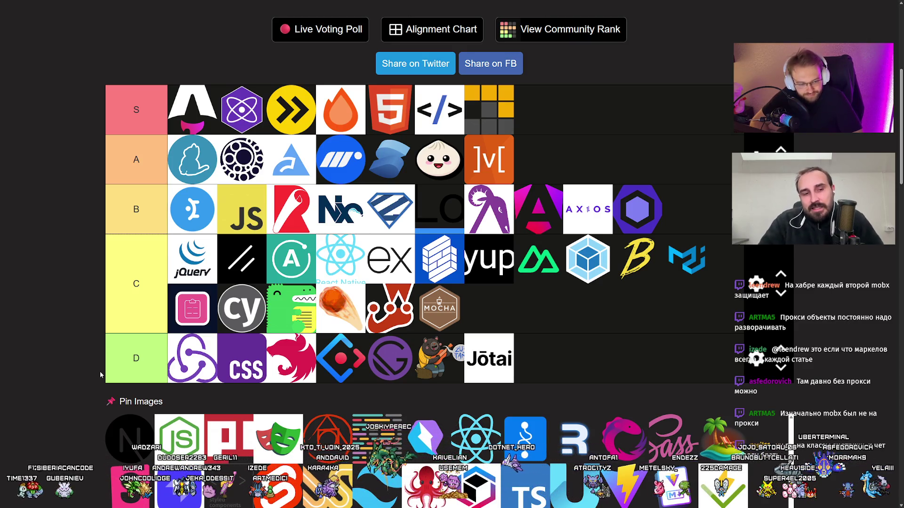
drag(129, 437, 186, 263)
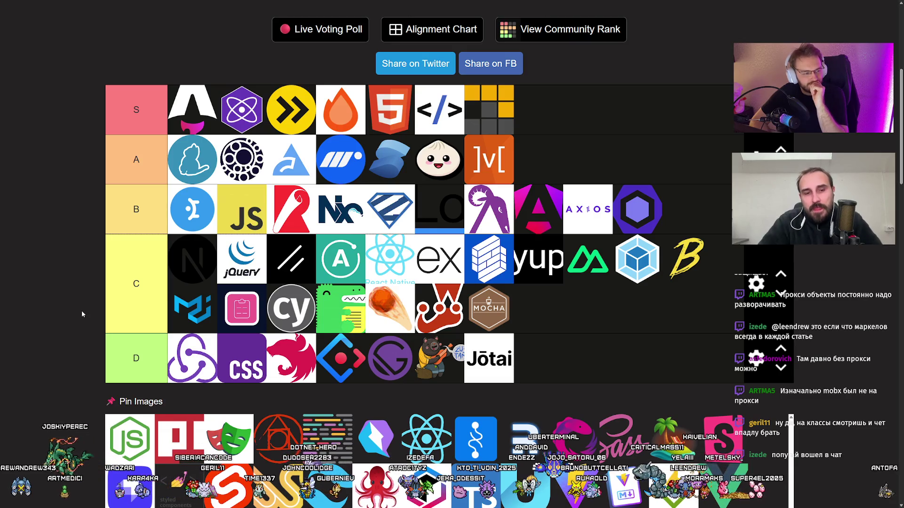
Place the Node.js logo in the first slot of tier A, ahead of the other A logos
mouse_move(142, 433)
mouse_down()
mouse_move(127, 423)
mouse_move(118, 165)
mouse_up()
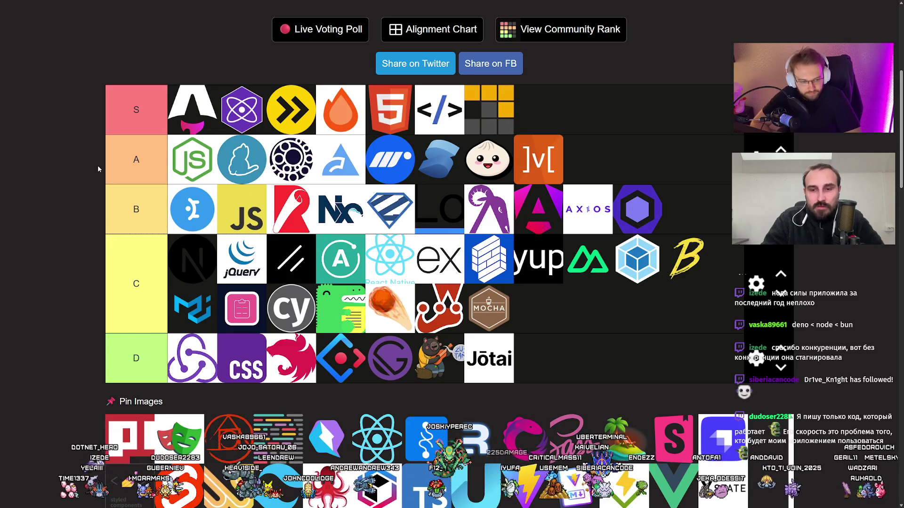
Put the red PI logo first in tier C and the Playwright masks logo first in tier B
scroll(75, 192, down, 1)
scroll(77, 193, up, 1)
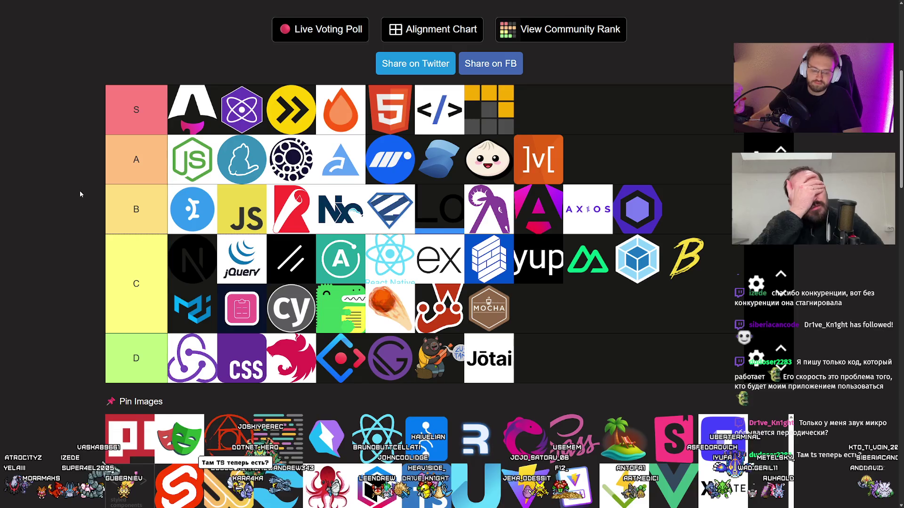
drag(126, 433, 160, 261)
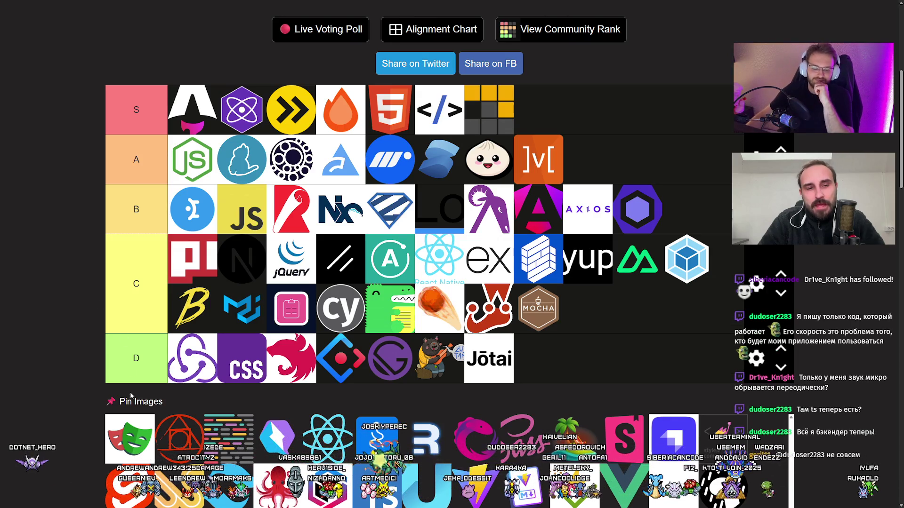
drag(130, 438, 192, 209)
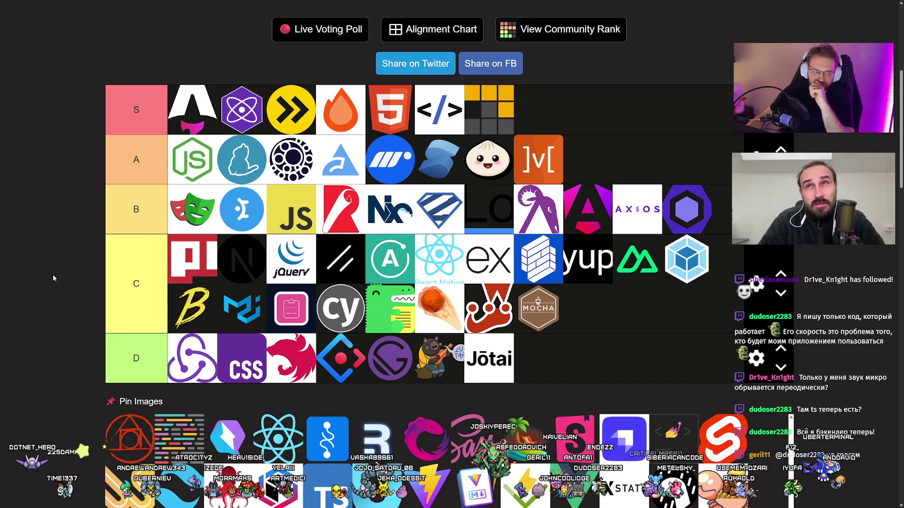
mouse_move(193, 211)
mouse_down()
mouse_move(186, 152)
mouse_move(195, 213)
mouse_up()
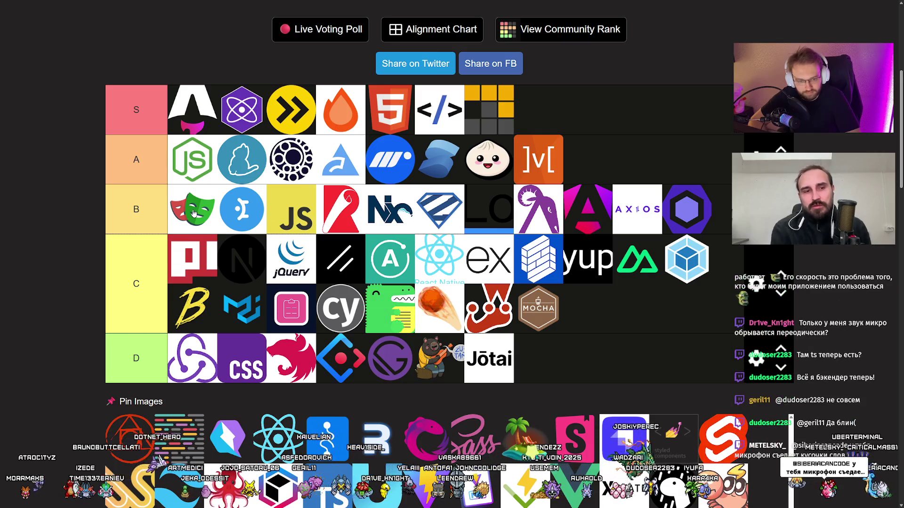
Move the Playwright logo up from tier B into tier A, right after Node.js
drag(194, 213, 194, 178)
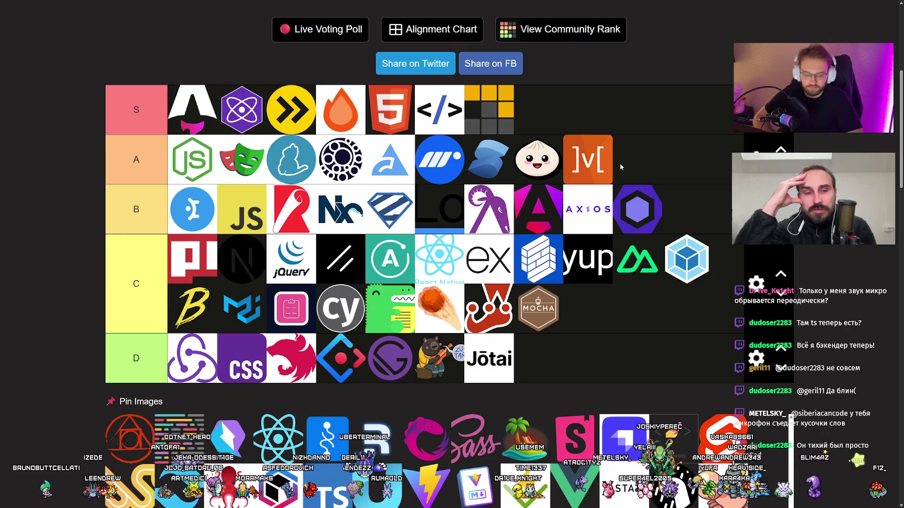
Place the red circular outline logo in the first slot of tier C
mouse_move(141, 426)
mouse_down()
mouse_move(181, 232)
mouse_move(184, 249)
mouse_up()
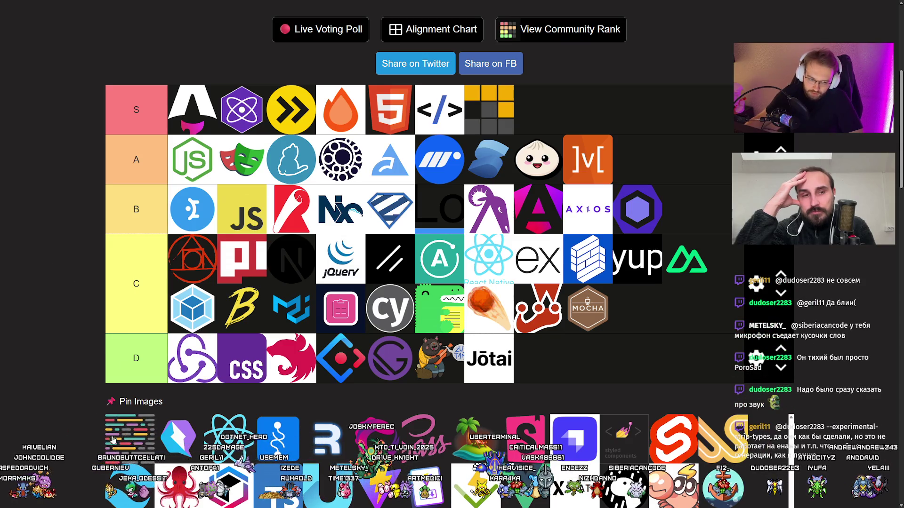
Add the code-lines logo, then the blue-violet gem logo, to the front of tier A
scroll(140, 439, down, 3)
scroll(88, 392, up, 3)
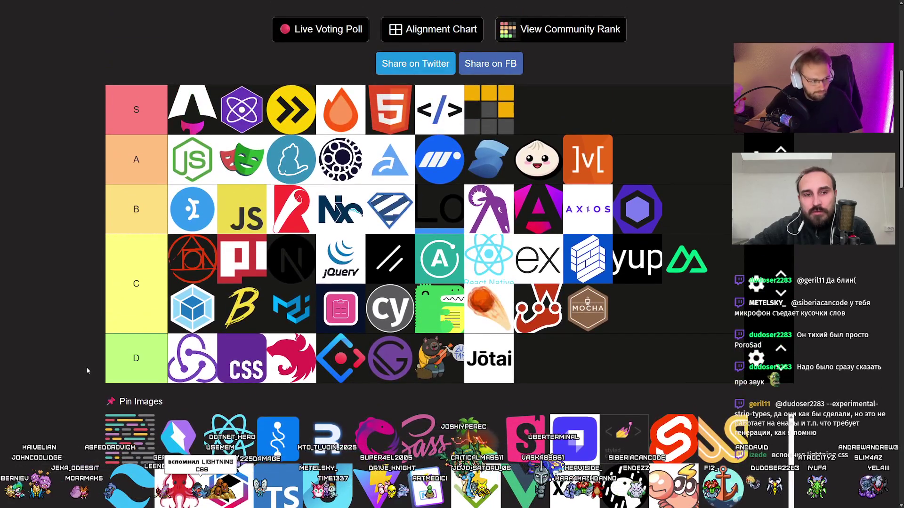
mouse_move(129, 438)
mouse_down()
mouse_move(193, 282)
mouse_move(195, 159)
mouse_up()
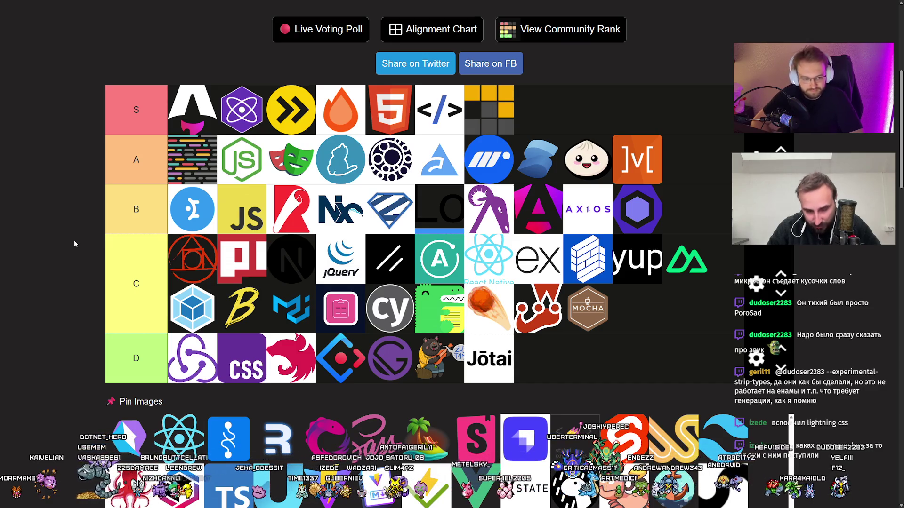
mouse_move(120, 424)
mouse_down()
mouse_move(182, 159)
mouse_move(200, 161)
mouse_up()
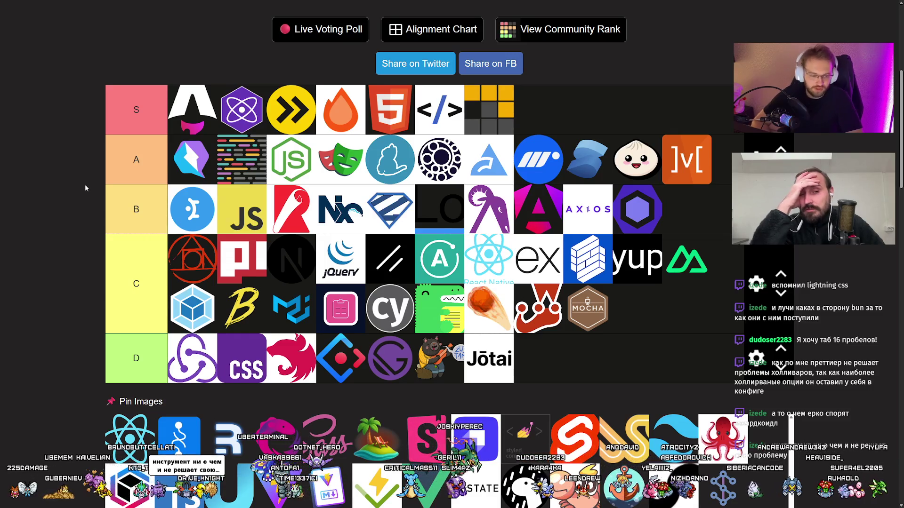
Place the React logo in the first slot of tier D
scroll(82, 188, down, 1)
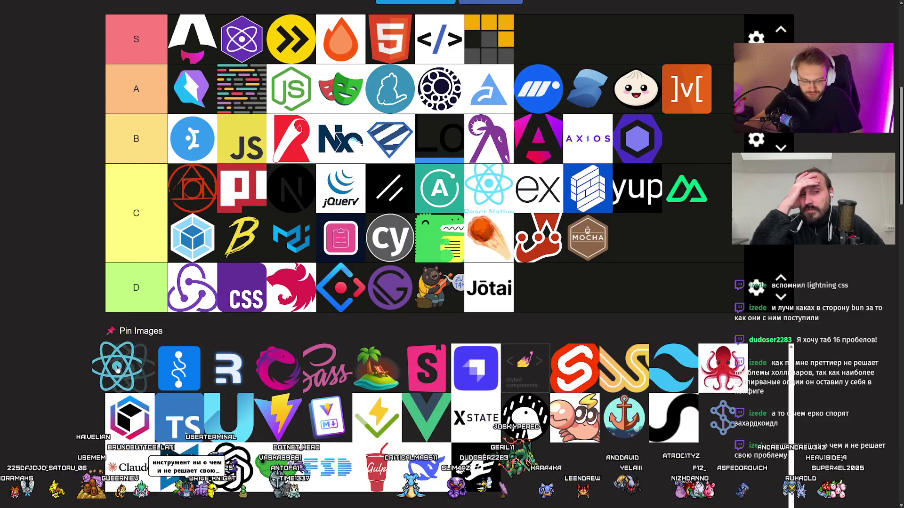
scroll(69, 314, up, 1)
drag(130, 439, 184, 344)
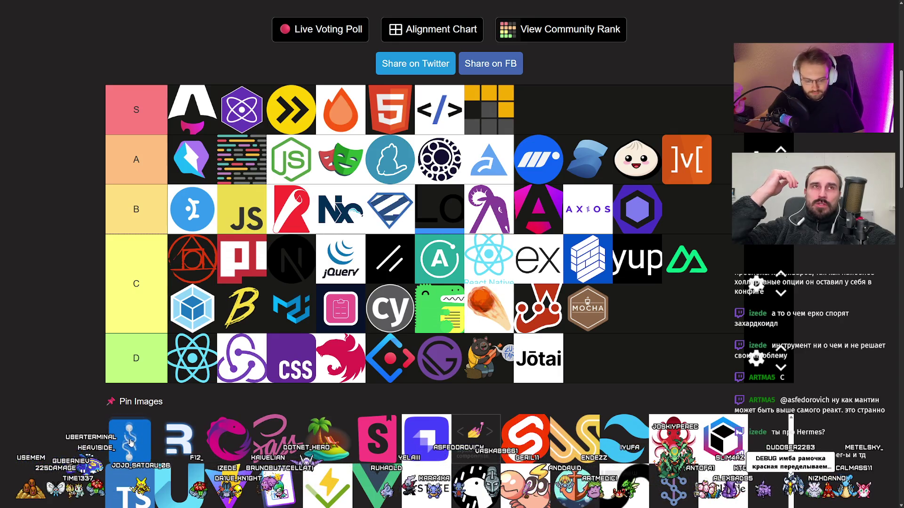
scroll(76, 395, up, 2)
scroll(76, 395, down, 1)
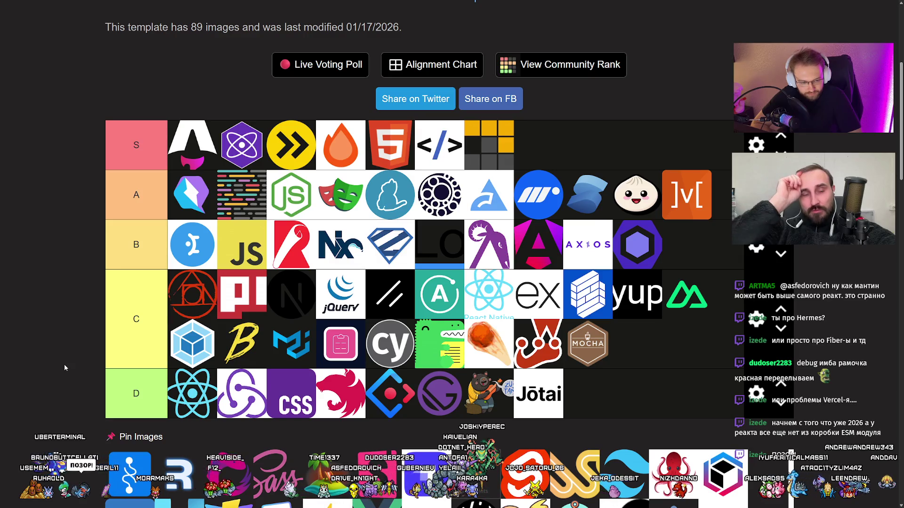
Add the blue graph logo to tier D after Jōtai, and put the R logo first in tier C
drag(129, 473, 620, 387)
scroll(42, 343, down, 1)
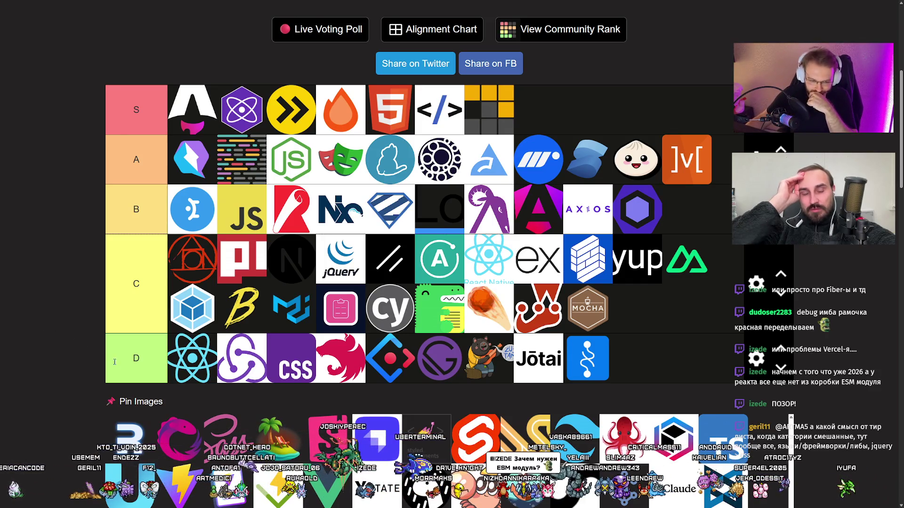
drag(130, 438, 181, 261)
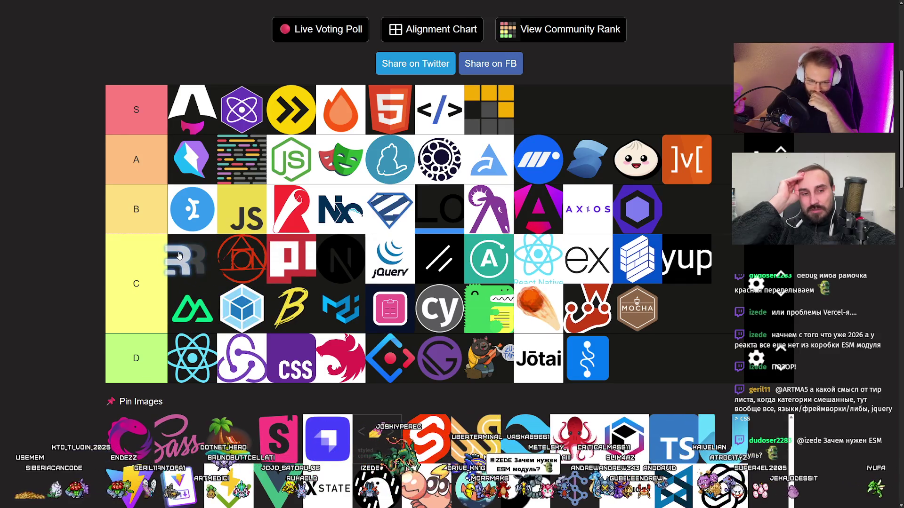
Rank the pink swirl logo in tier D's first slot, ahead of React
mouse_move(128, 436)
mouse_down()
mouse_move(117, 425)
mouse_move(135, 421)
mouse_move(104, 422)
mouse_up()
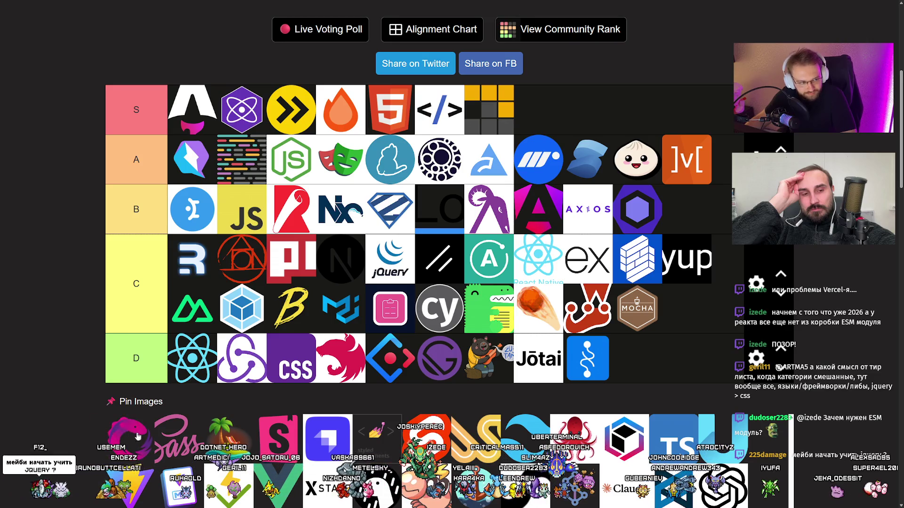
drag(134, 436, 187, 357)
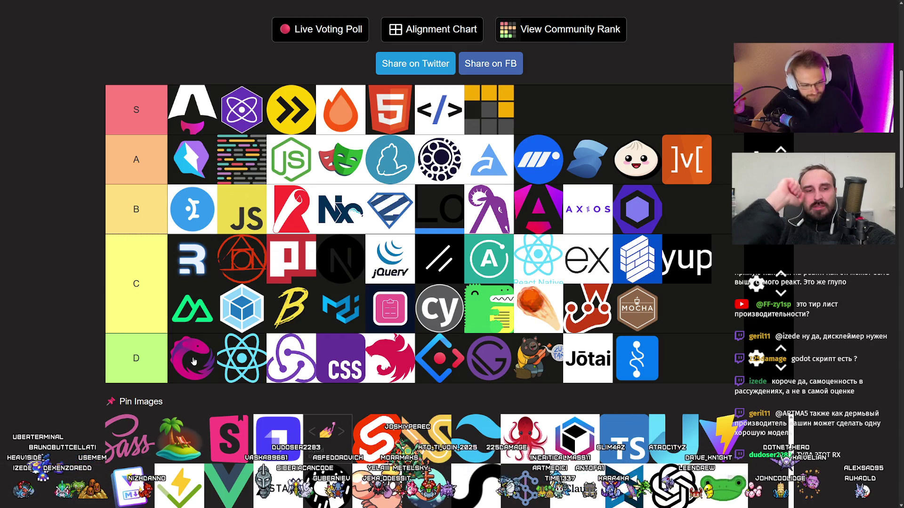
Place the Sass logo first in tier C, pushing yup onto the row's second line
mouse_move(131, 435)
mouse_down()
mouse_move(130, 400)
mouse_move(190, 260)
mouse_up()
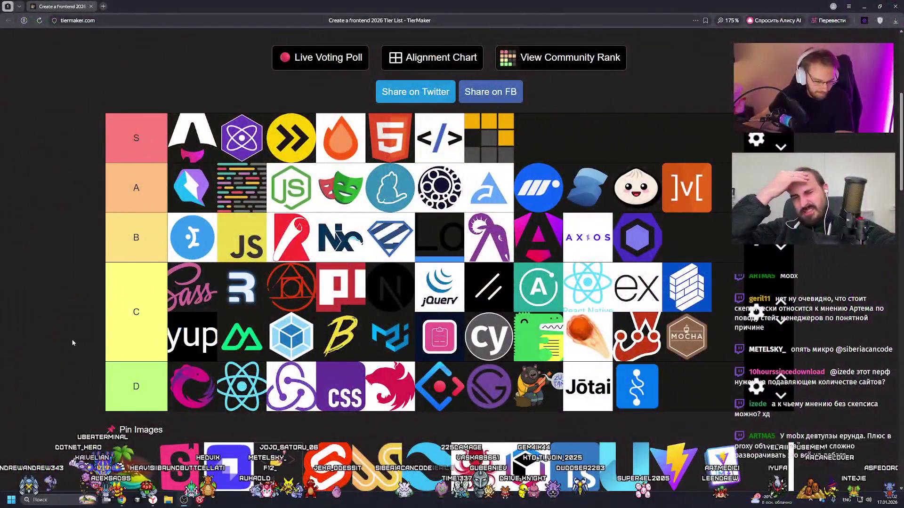
Switch the browser to fullscreen with F11, hiding the tab and address bars
key(F11)
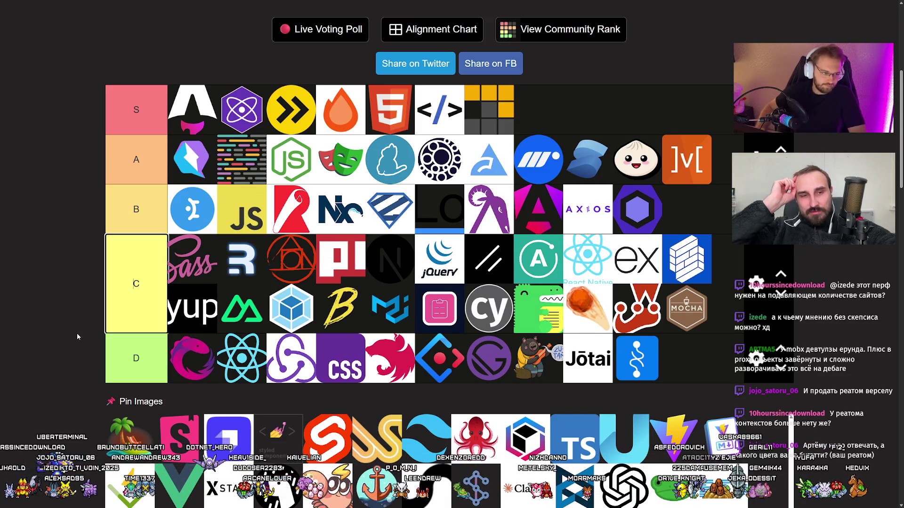
Move the island logo, then the pink Storybook S, to the front of the C tier
drag(128, 433, 191, 259)
scroll(61, 280, down, 3)
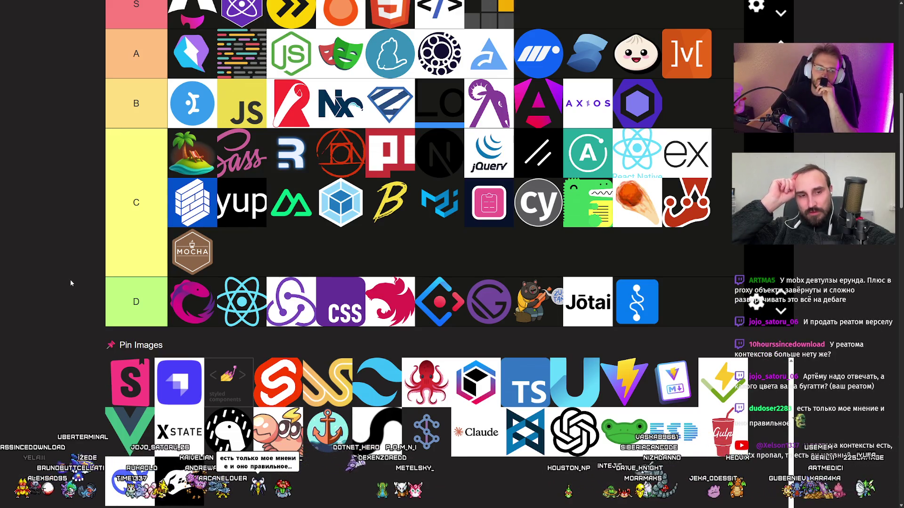
scroll(69, 278, down, 2)
drag(179, 311, 91, 300)
scroll(71, 294, up, 5)
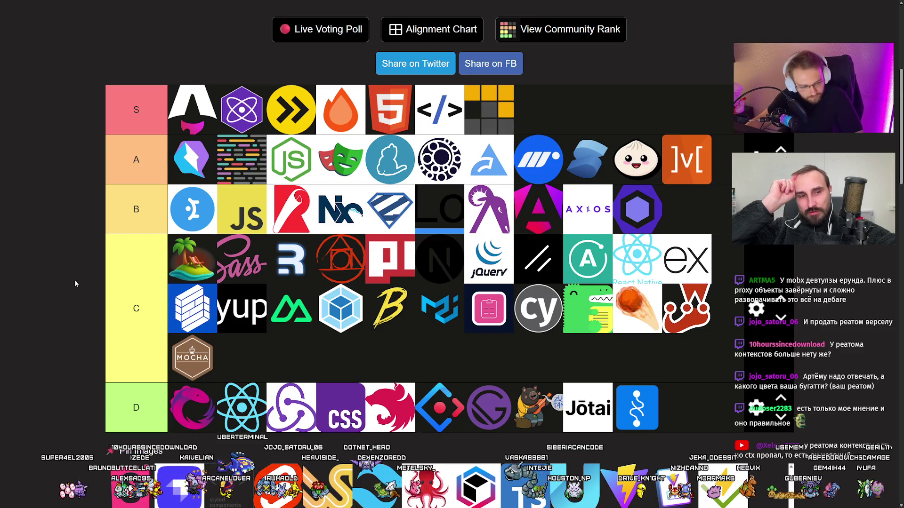
scroll(86, 304, down, 3)
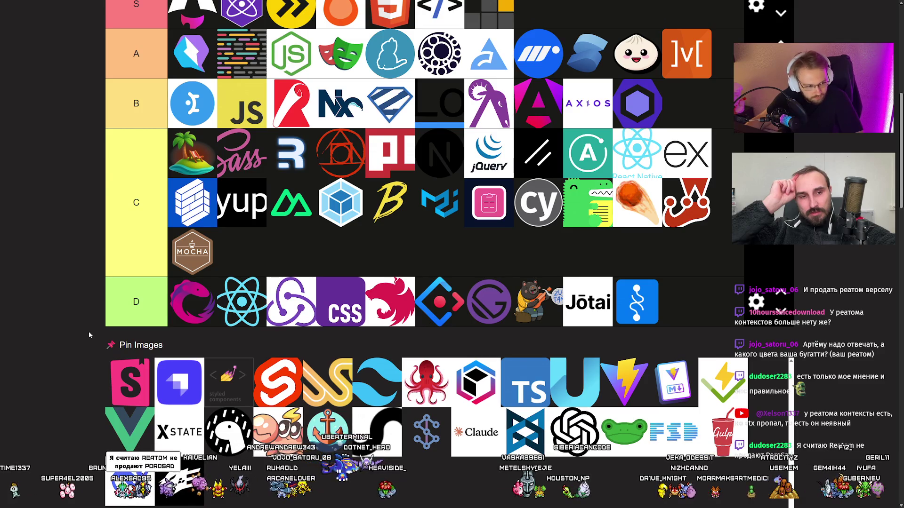
scroll(88, 331, up, 2)
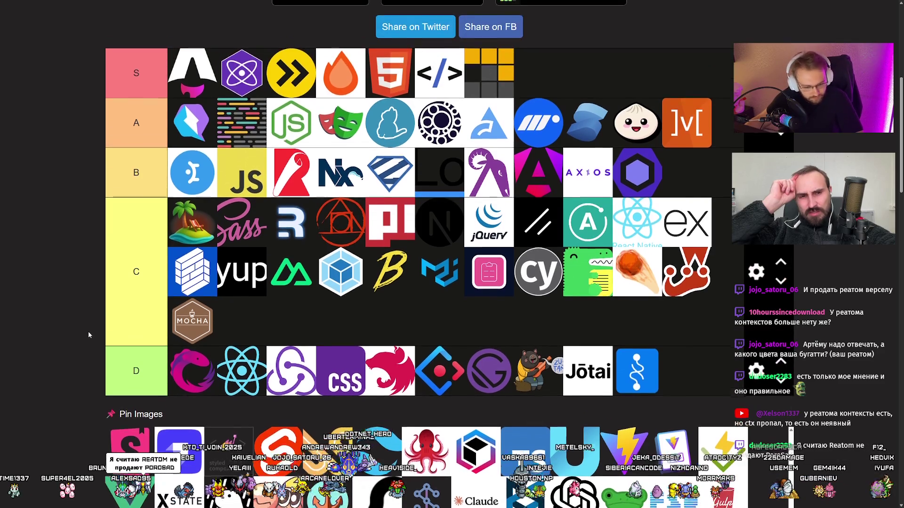
mouse_move(130, 437)
mouse_down()
mouse_move(119, 377)
mouse_move(179, 224)
mouse_up()
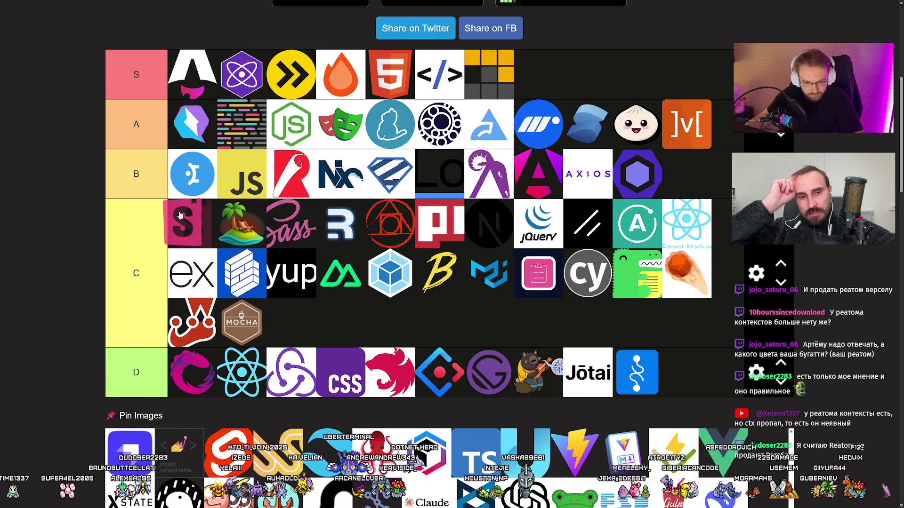
scroll(68, 264, up, 1)
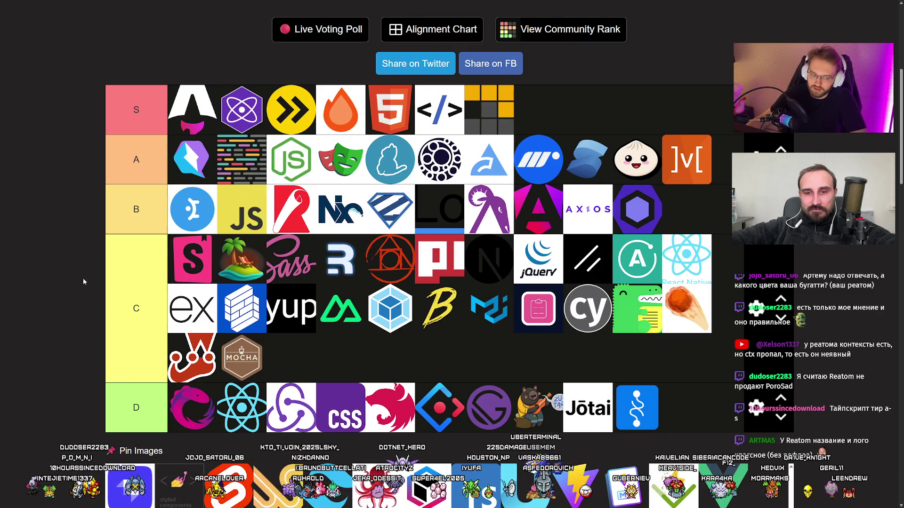
scroll(83, 279, down, 2)
scroll(66, 270, up, 3)
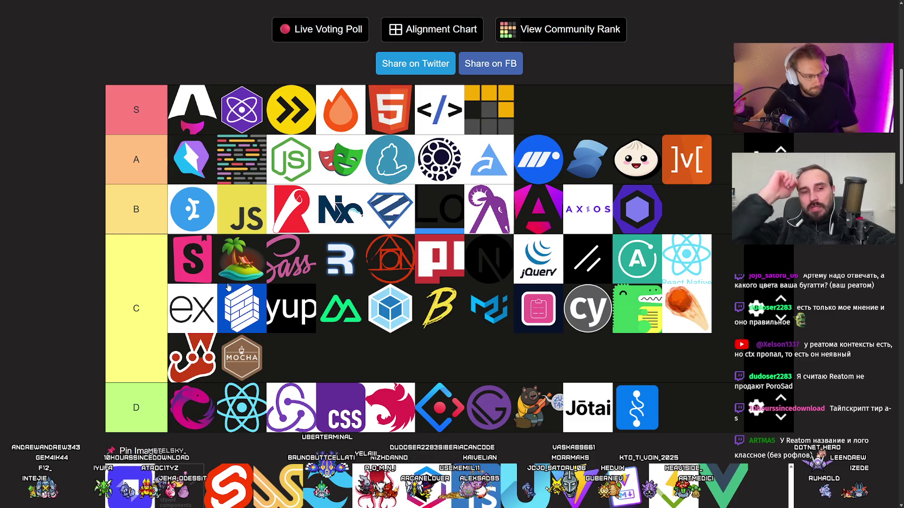
scroll(240, 308, down, 2)
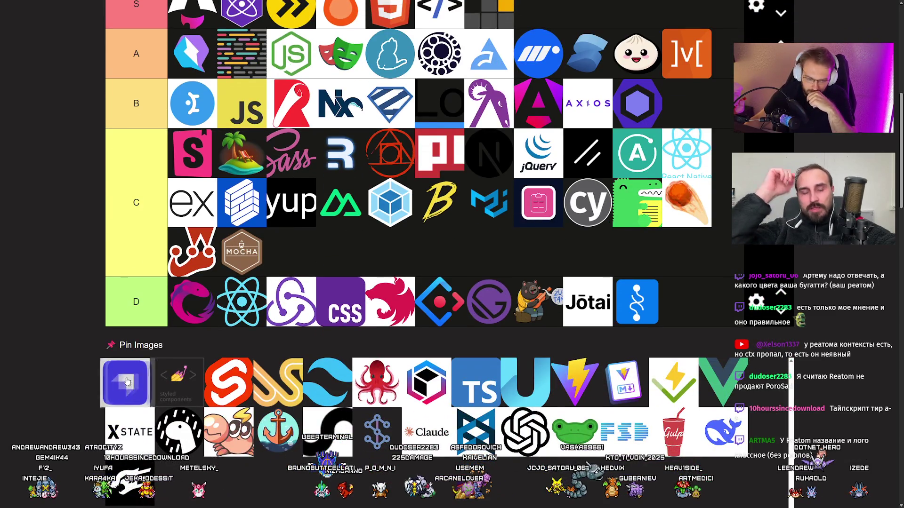
scroll(278, 331, up, 2)
scroll(278, 331, down, 1)
scroll(287, 314, down, 2)
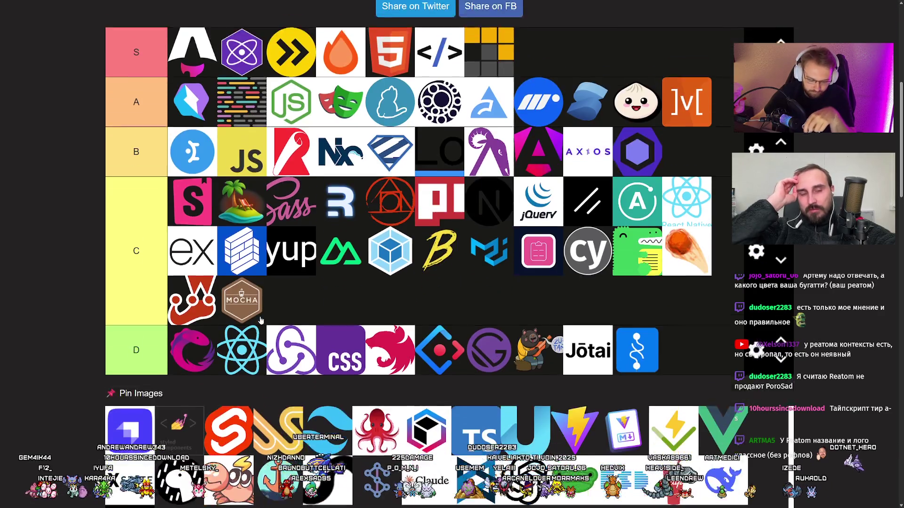
Drag the purple Stately square from the pinned images into the D tier's first slot
drag(137, 367, 298, 329)
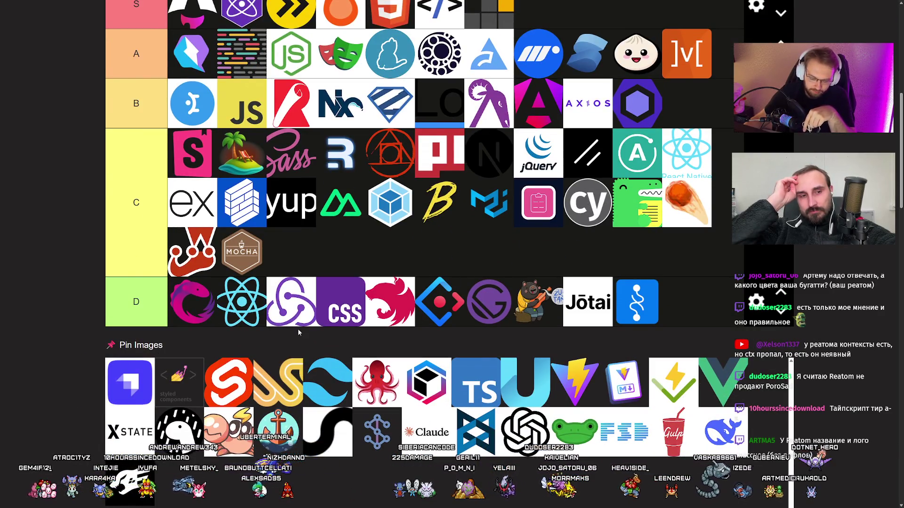
scroll(205, 376, up, 1)
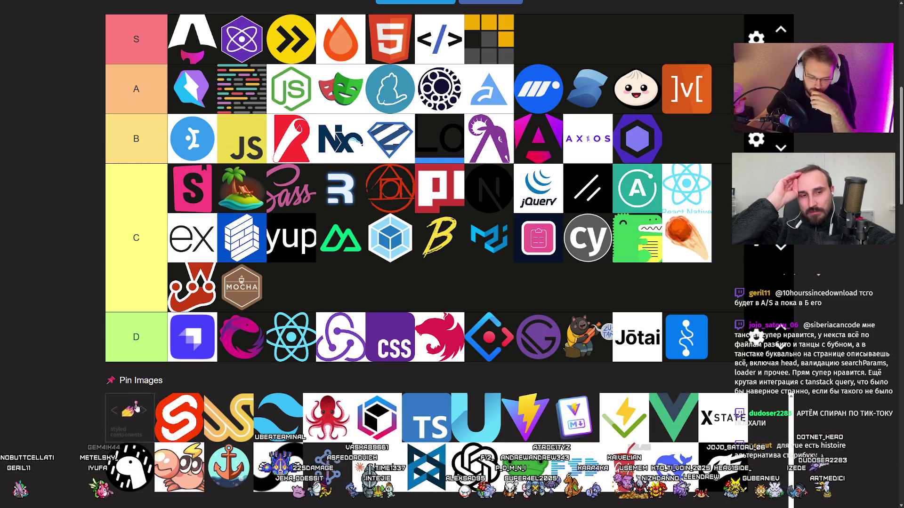
mouse_move(124, 408)
mouse_down()
mouse_move(264, 283)
mouse_move(189, 287)
mouse_move(102, 368)
mouse_up()
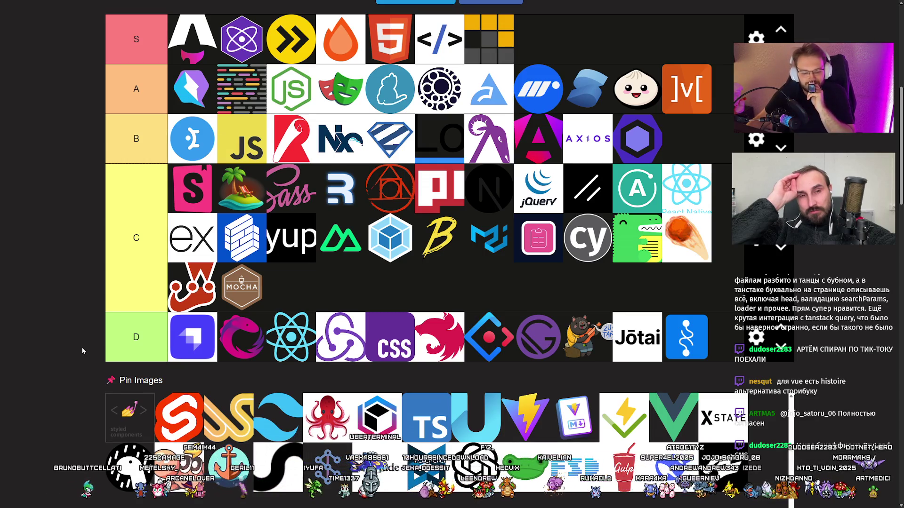
mouse_move(130, 417)
mouse_down()
mouse_move(190, 278)
mouse_move(186, 269)
mouse_move(189, 278)
mouse_up()
scroll(186, 270, up, 2)
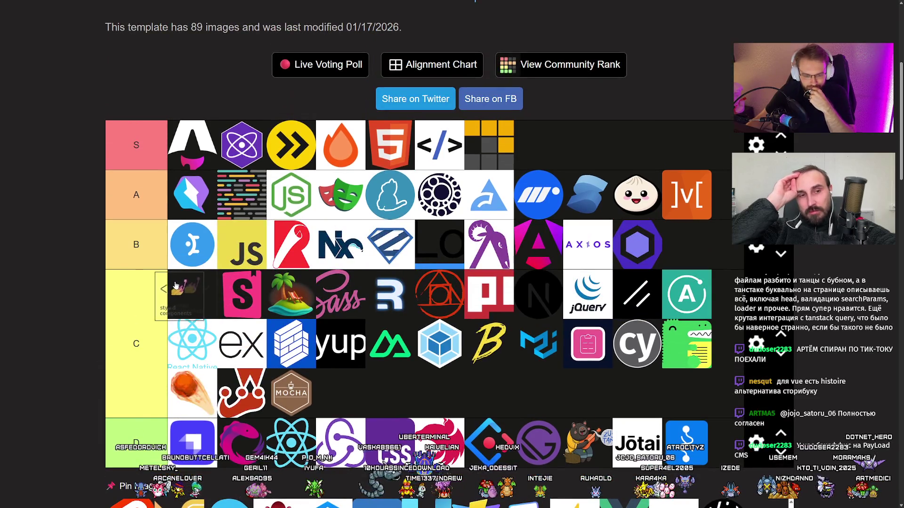
scroll(37, 297, down, 2)
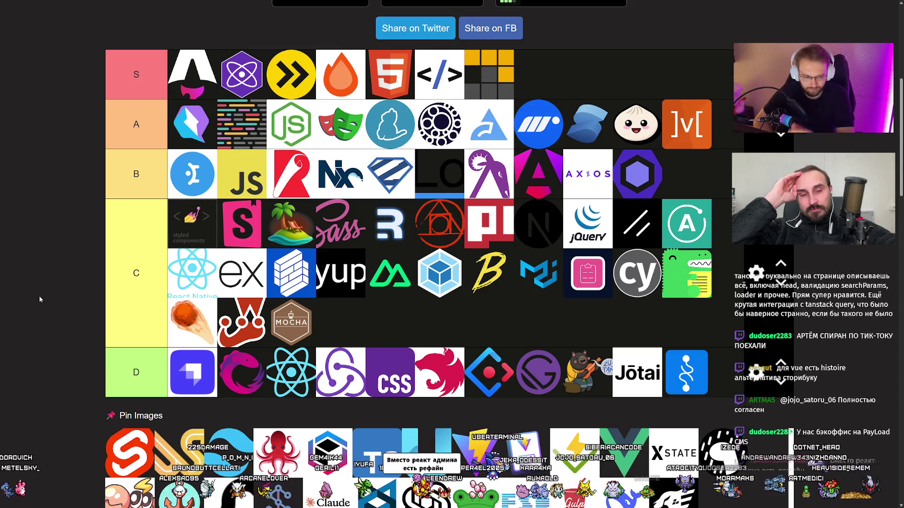
scroll(53, 296, down, 1)
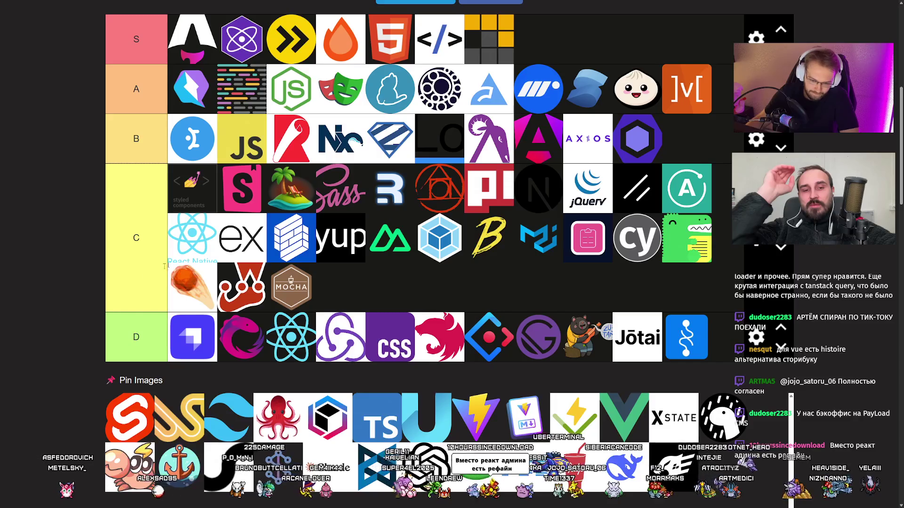
mouse_move(200, 189)
mouse_down()
mouse_move(219, 218)
mouse_move(141, 471)
mouse_up()
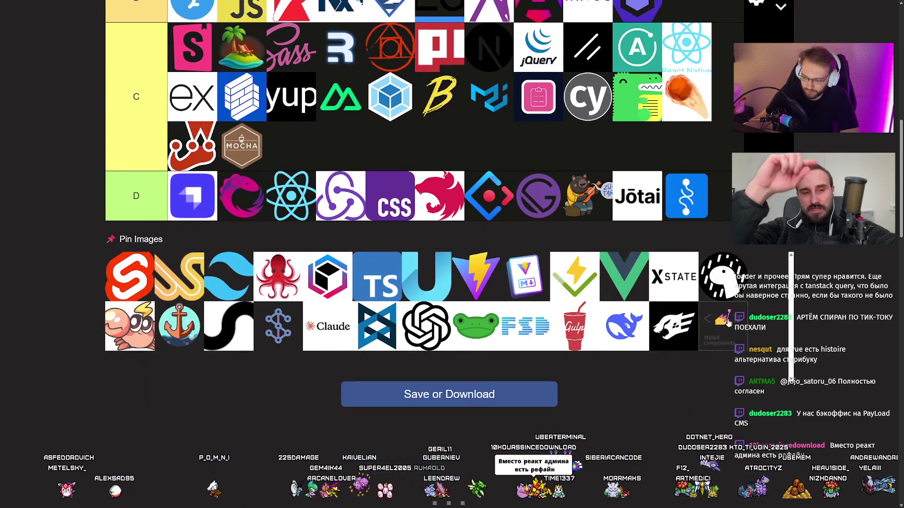
scroll(118, 381, up, 2)
drag(132, 382, 118, 381)
scroll(117, 381, up, 2)
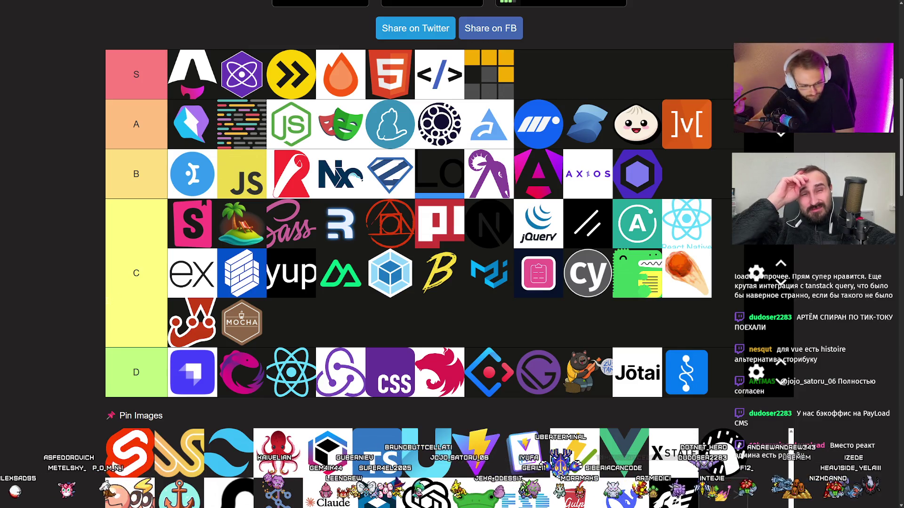
mouse_move(129, 452)
mouse_down()
mouse_move(188, 410)
mouse_move(188, 124)
mouse_up()
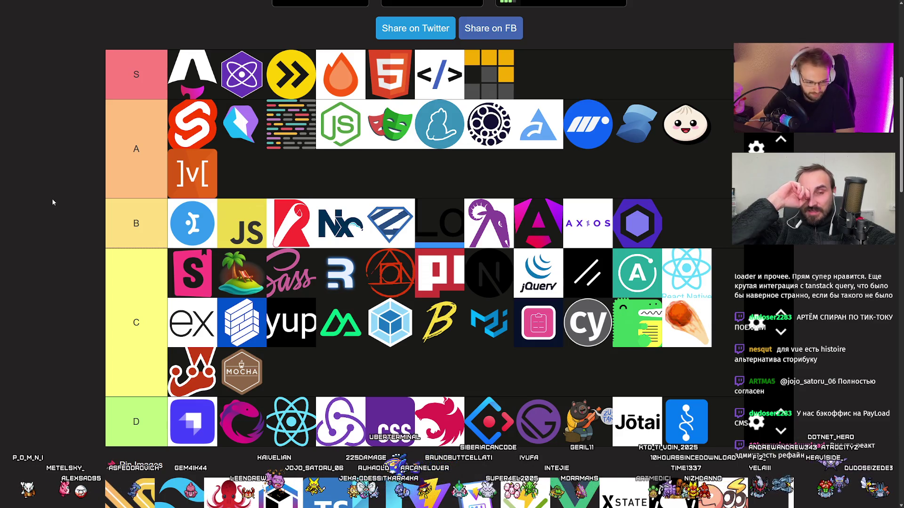
Put the Svelte logo, then the yellow double-S logo, at the start of the A tier
scroll(53, 202, down, 2)
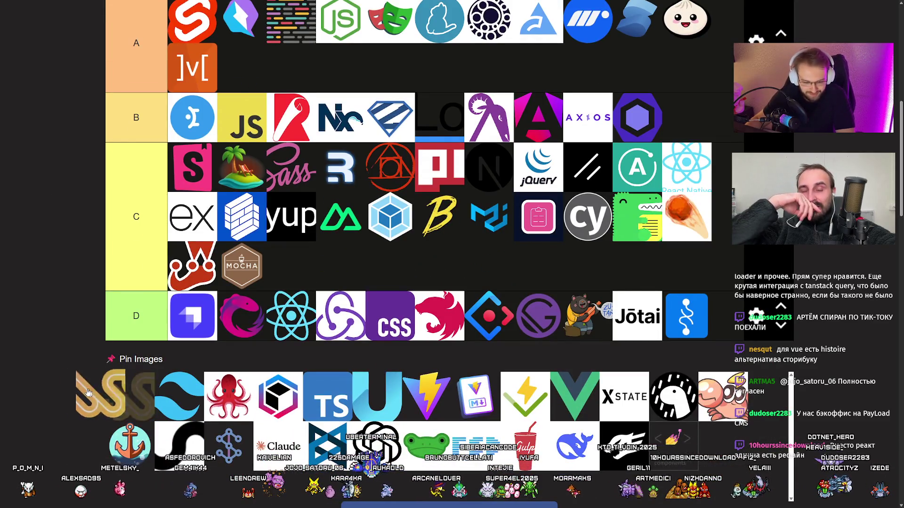
drag(100, 394, 81, 290)
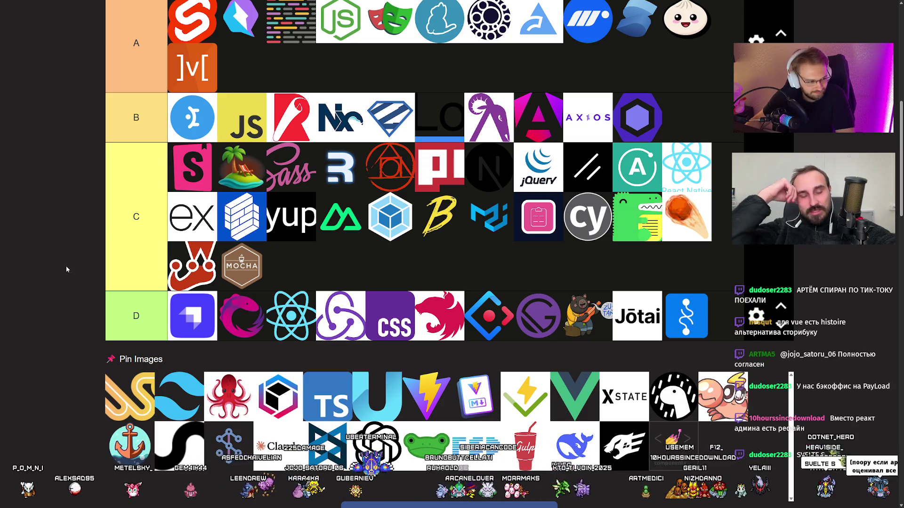
mouse_move(129, 396)
mouse_down()
mouse_move(109, 358)
mouse_move(202, 158)
mouse_move(265, 160)
mouse_move(193, 153)
mouse_move(184, 179)
mouse_up()
scroll(108, 357, up, 3)
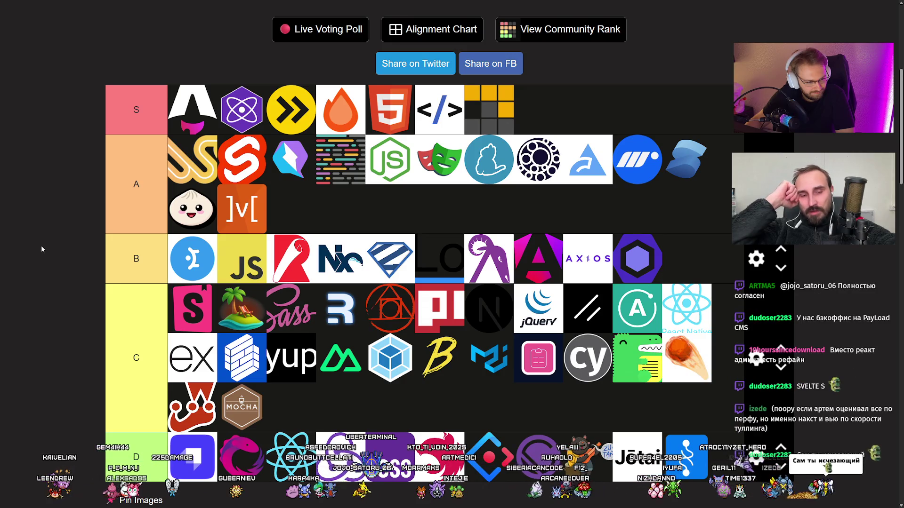
scroll(47, 249, down, 3)
scroll(49, 250, up, 2)
scroll(51, 251, down, 2)
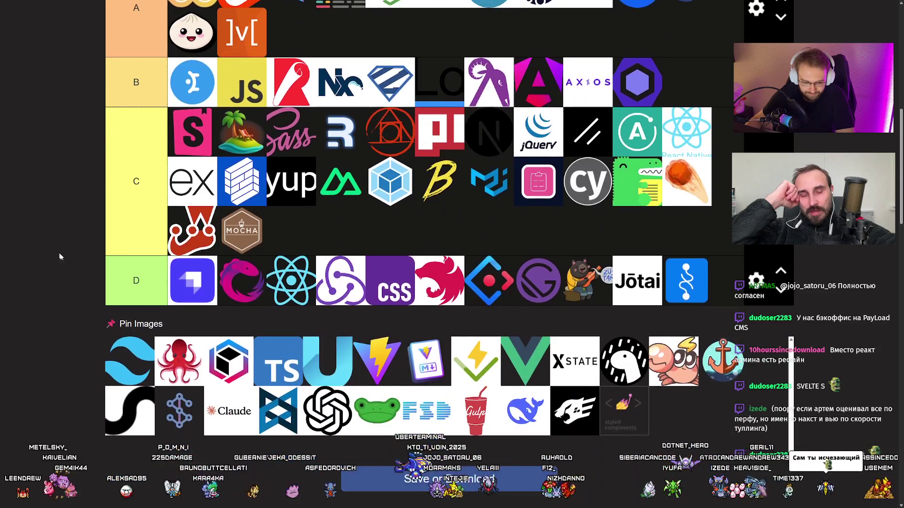
scroll(60, 287, up, 3)
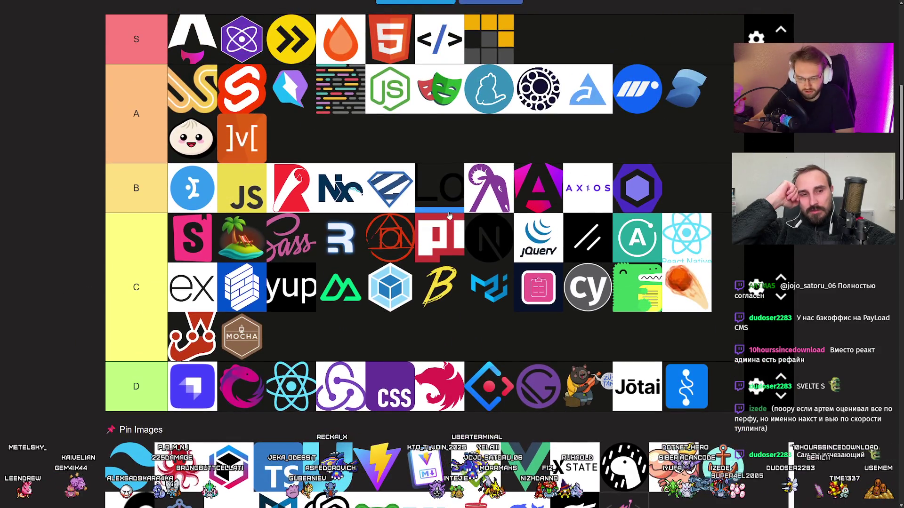
scroll(426, 203, down, 4)
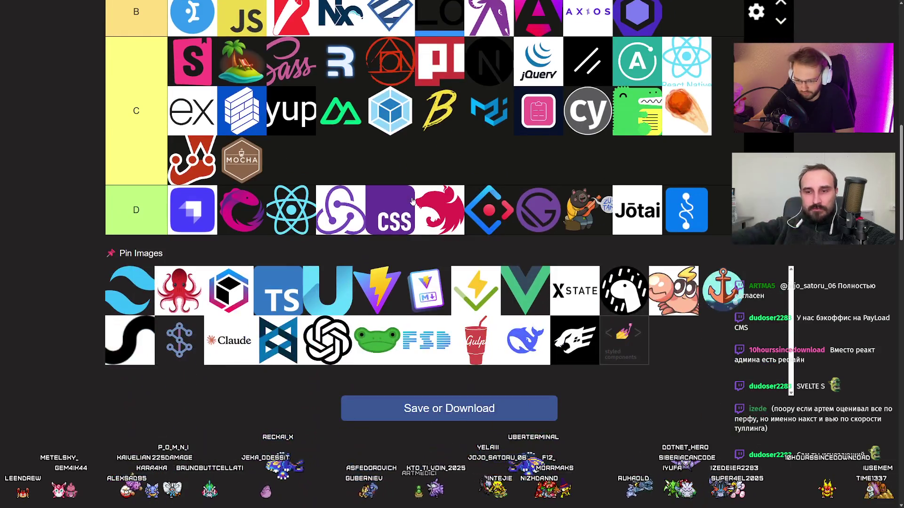
scroll(83, 287, up, 2)
scroll(83, 287, up, 1)
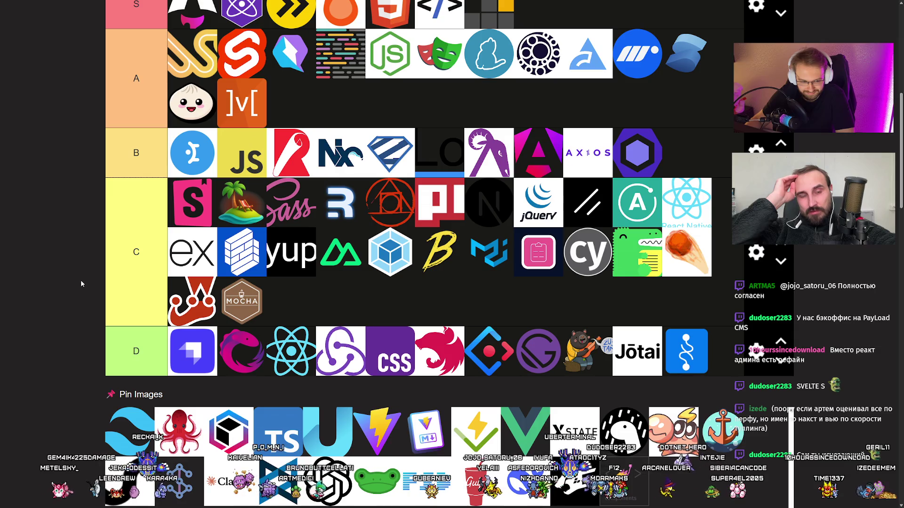
mouse_move(114, 414)
mouse_down()
mouse_move(80, 400)
mouse_move(170, 306)
mouse_move(168, 251)
mouse_up()
scroll(80, 400, up, 2)
scroll(29, 271, down, 3)
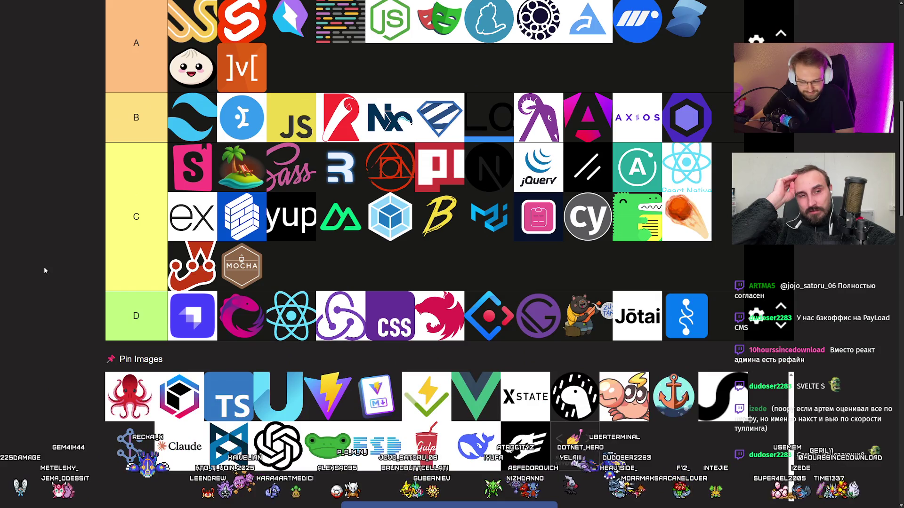
scroll(44, 266, up, 2)
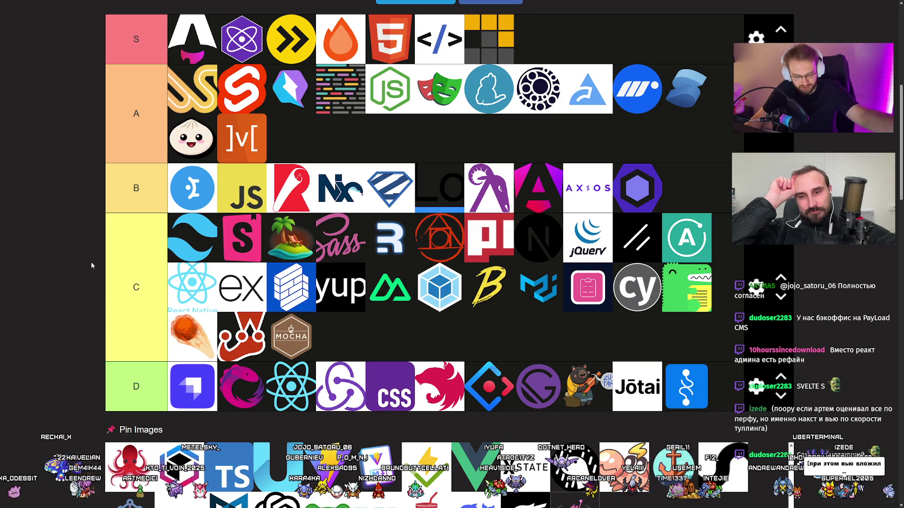
scroll(126, 312, down, 2)
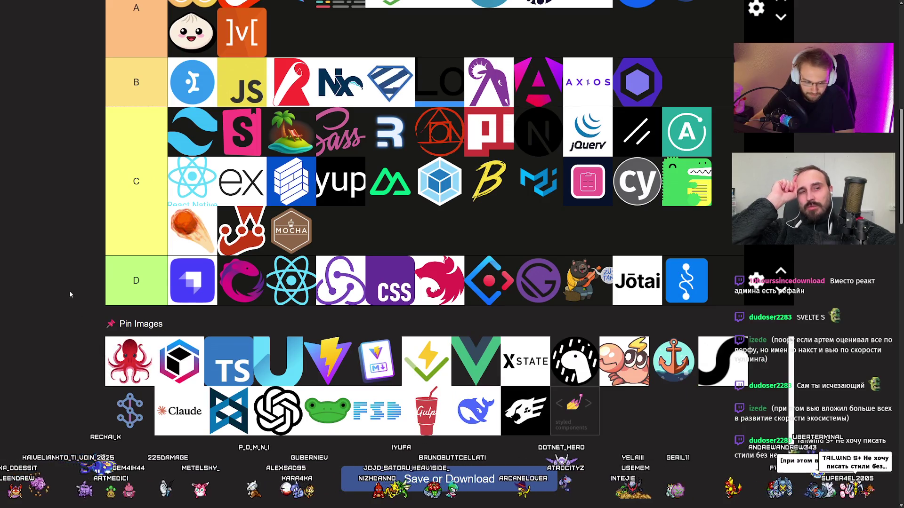
scroll(81, 289, up, 2)
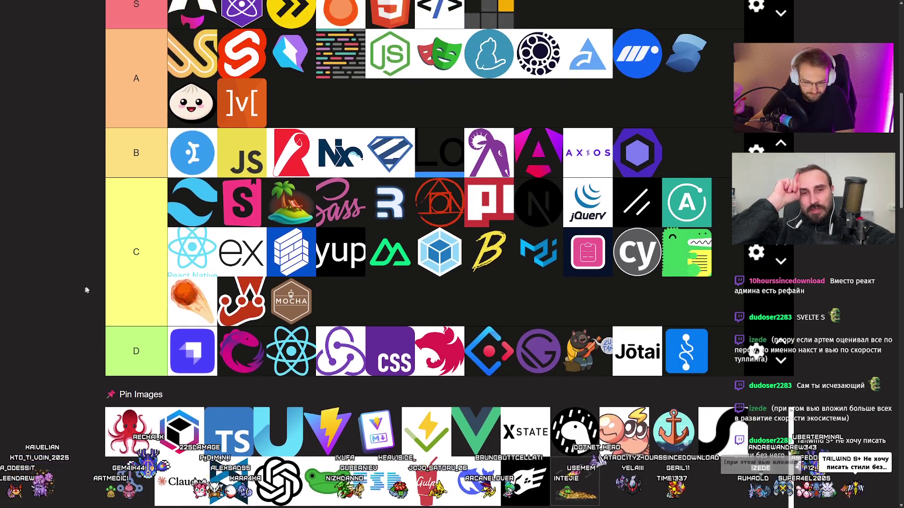
mouse_move(193, 196)
mouse_down()
mouse_move(185, 212)
mouse_move(203, 204)
mouse_up()
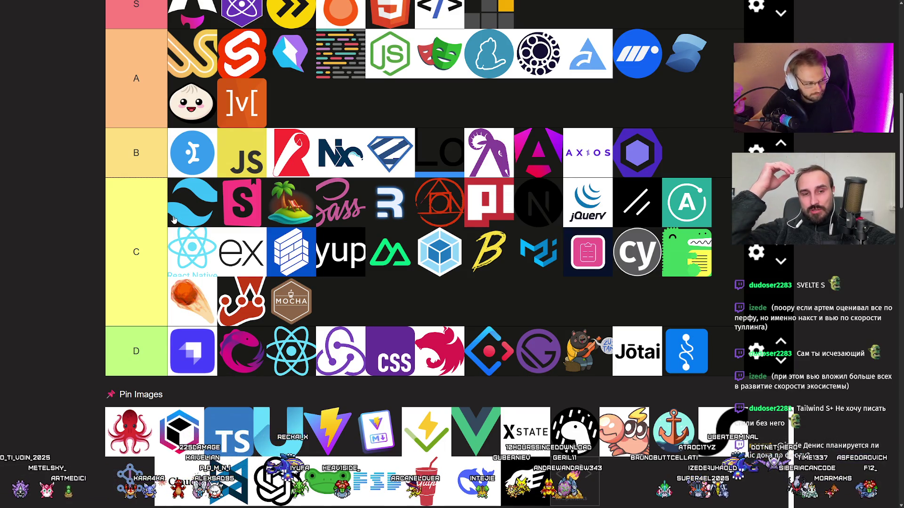
mouse_move(211, 196)
mouse_down()
mouse_move(203, 210)
mouse_move(197, 197)
mouse_up()
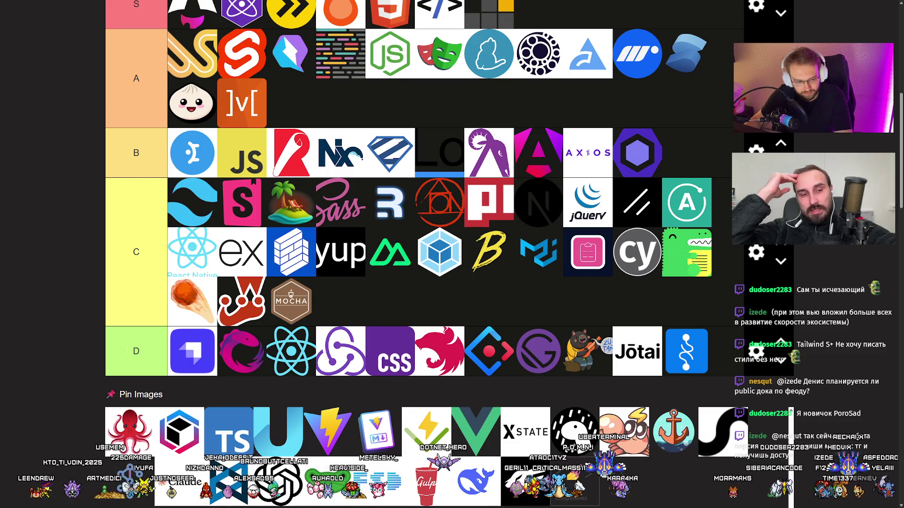
Place the octopus logo, then the hexagon-cube logo, at the front of the C tier
mouse_move(130, 428)
mouse_down()
mouse_move(97, 414)
mouse_move(77, 319)
mouse_move(178, 261)
mouse_move(53, 270)
mouse_up()
scroll(53, 270, down, 2)
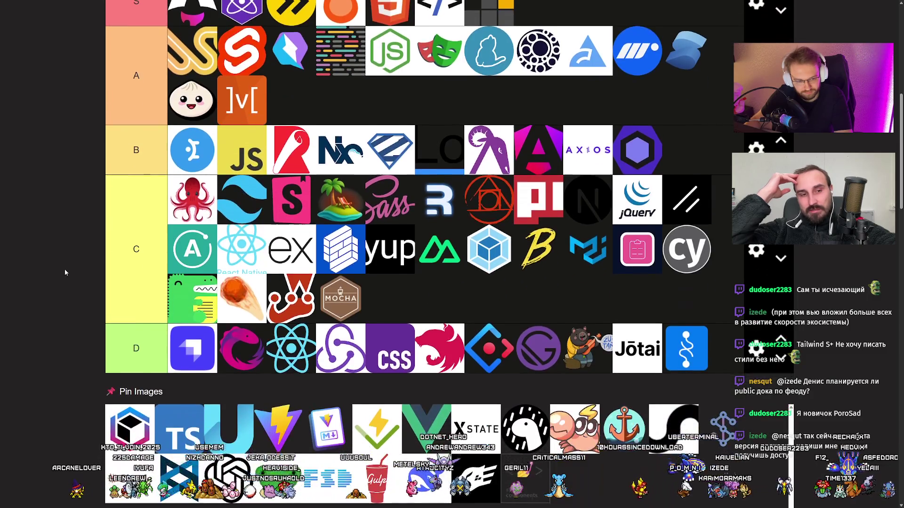
scroll(65, 272, up, 1)
scroll(65, 272, up, 1)
scroll(64, 272, down, 1)
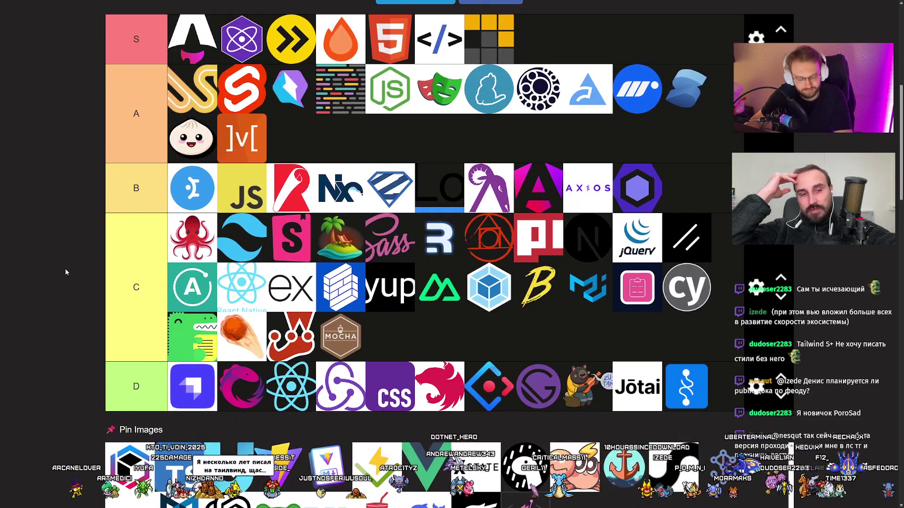
scroll(65, 271, down, 3)
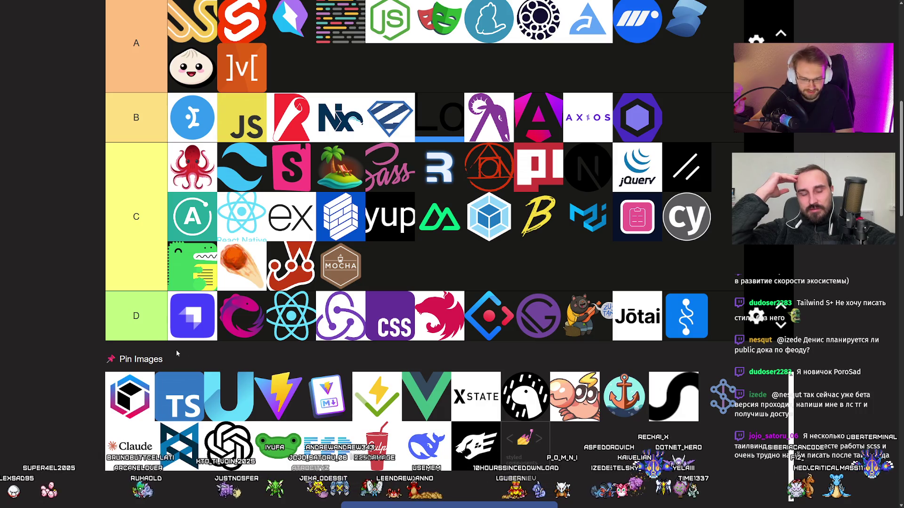
mouse_move(131, 397)
mouse_down()
mouse_move(231, 180)
mouse_move(206, 172)
mouse_up()
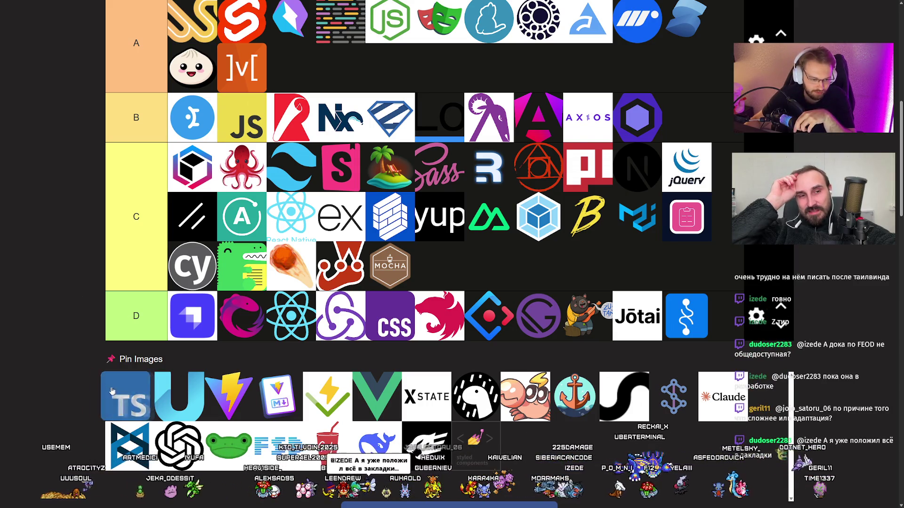
Put the TS logo at the start of tier B with the JS logo right after it
mouse_move(118, 386)
mouse_down()
mouse_move(73, 357)
mouse_move(179, 221)
mouse_up()
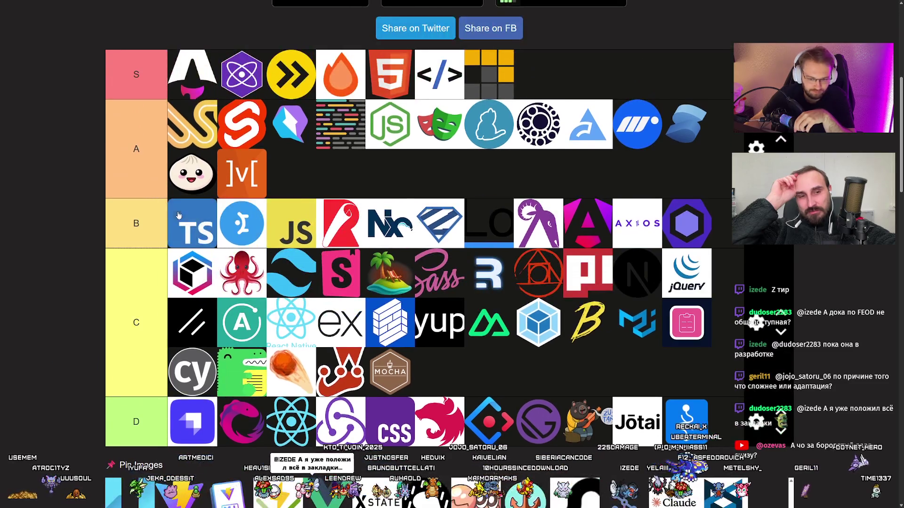
scroll(52, 269, down, 2)
mouse_move(295, 143)
mouse_down()
mouse_move(188, 146)
mouse_move(204, 153)
mouse_up()
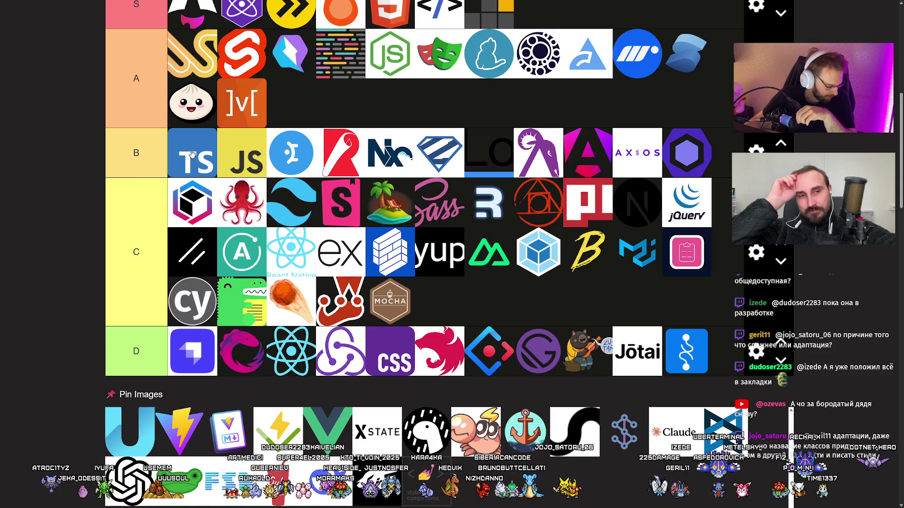
mouse_move(205, 162)
mouse_down()
mouse_move(221, 160)
mouse_move(193, 162)
mouse_up()
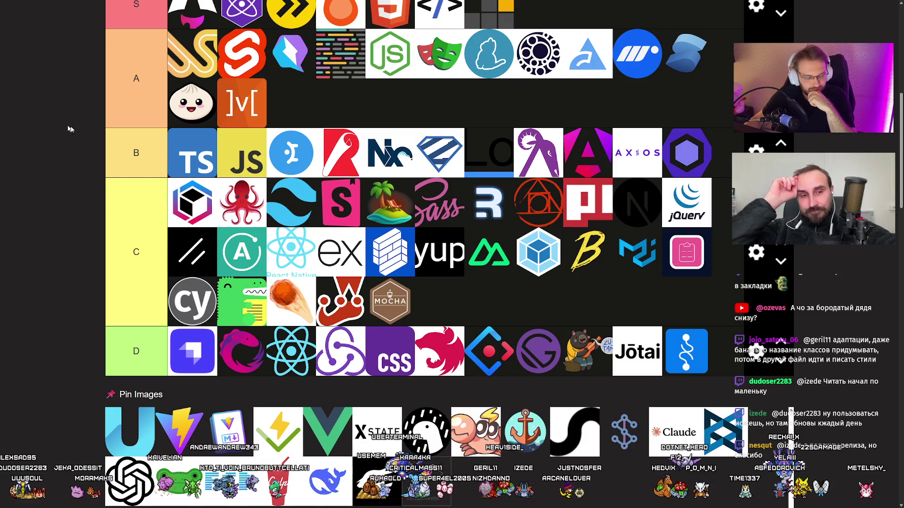
Try the cyan U logo in the D tier, then move it to the front of tier B
scroll(169, 278, down, 2)
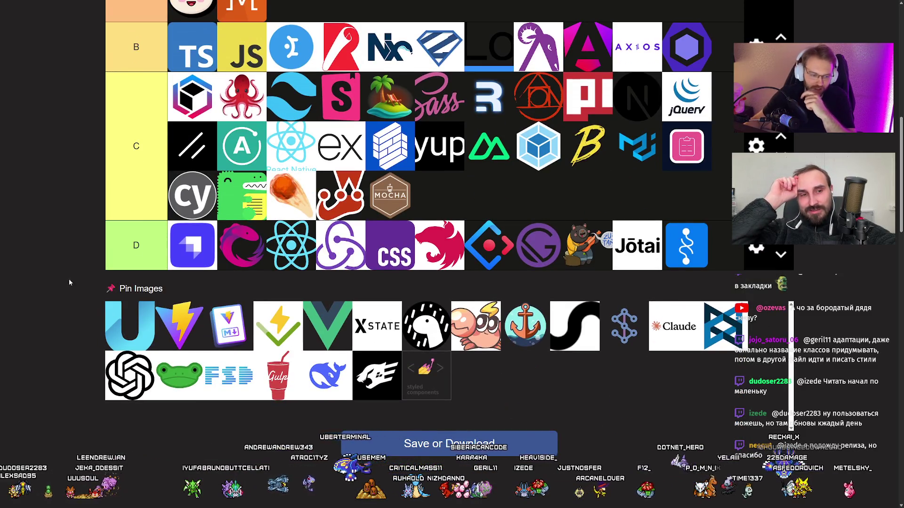
scroll(66, 270, up, 2)
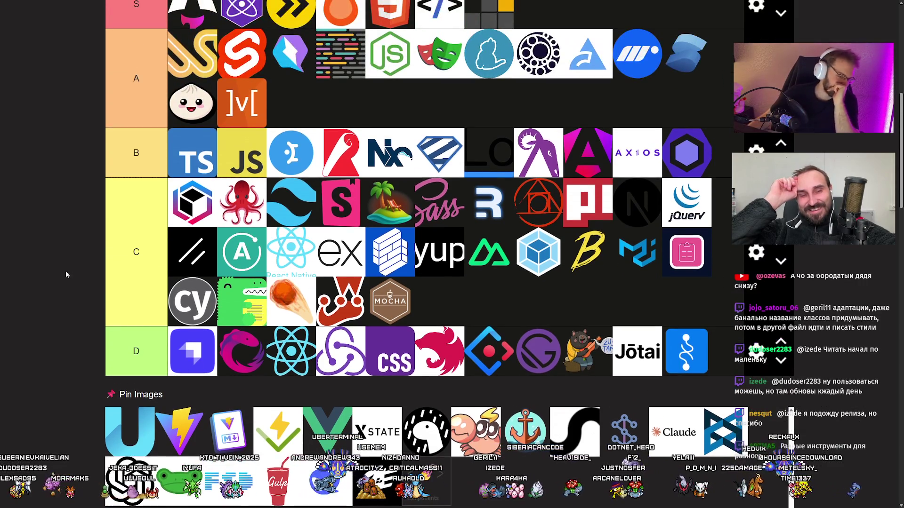
mouse_move(129, 435)
mouse_down()
mouse_move(165, 396)
mouse_move(170, 353)
mouse_move(120, 422)
mouse_move(91, 379)
mouse_up()
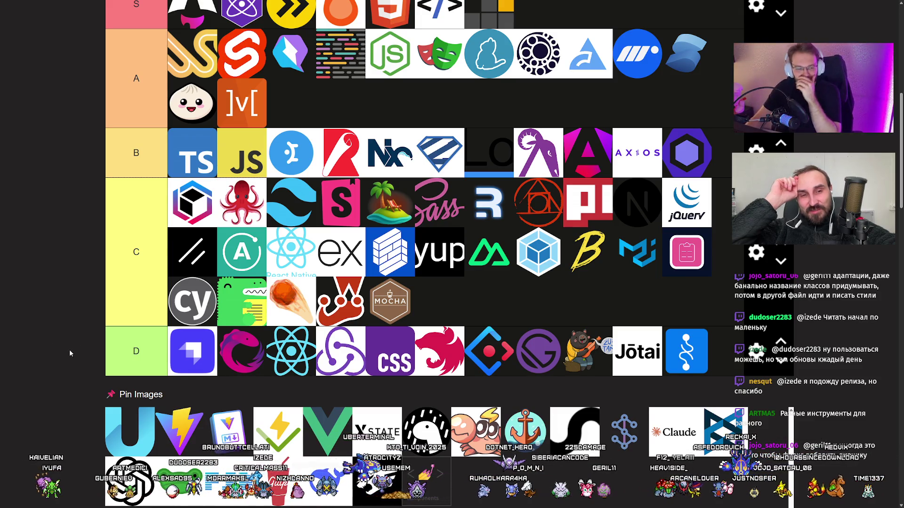
drag(118, 423, 178, 141)
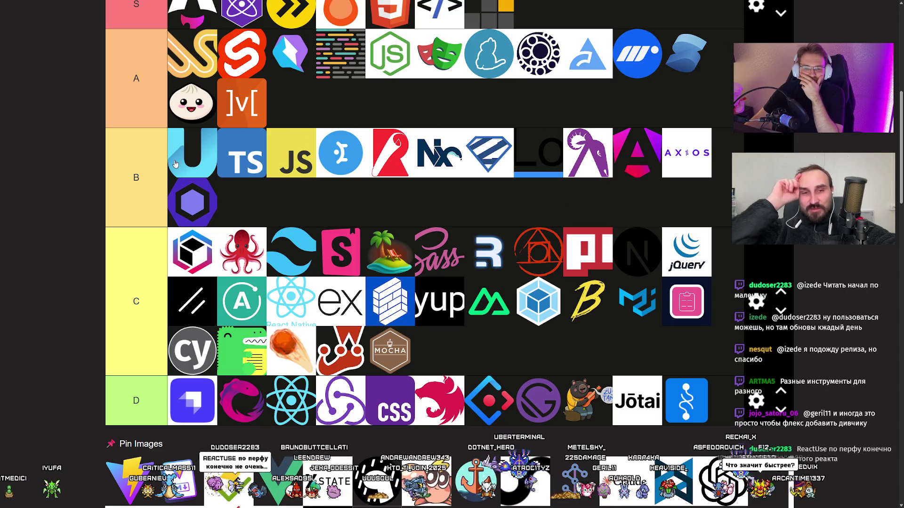
Shift the U logo down to the D tier and back into tier B's first slot
mouse_move(174, 163)
mouse_down()
mouse_move(280, 358)
mouse_move(329, 361)
mouse_move(321, 364)
mouse_up()
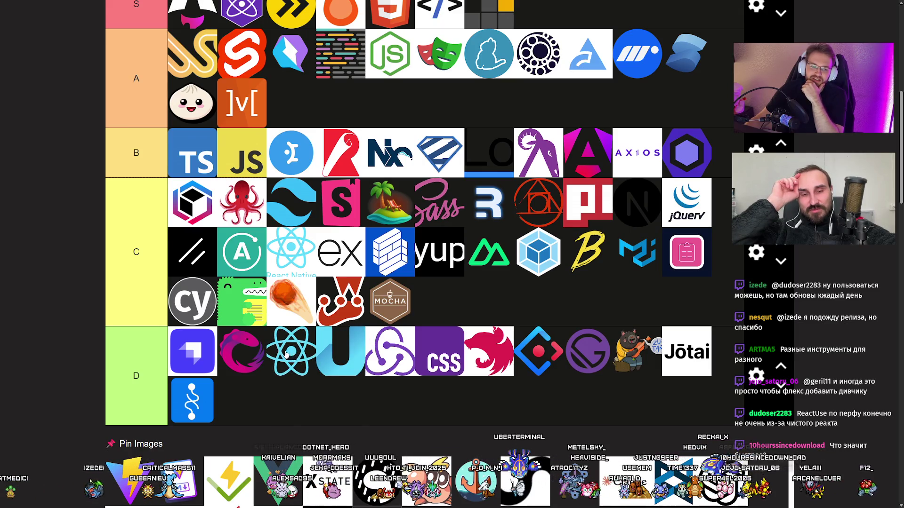
mouse_move(329, 353)
mouse_down()
mouse_move(198, 193)
mouse_move(207, 169)
mouse_move(193, 155)
mouse_up()
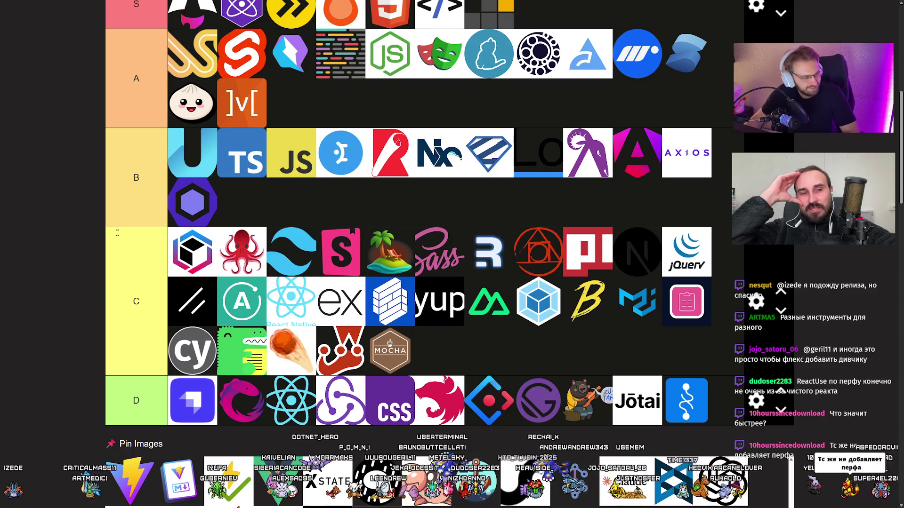
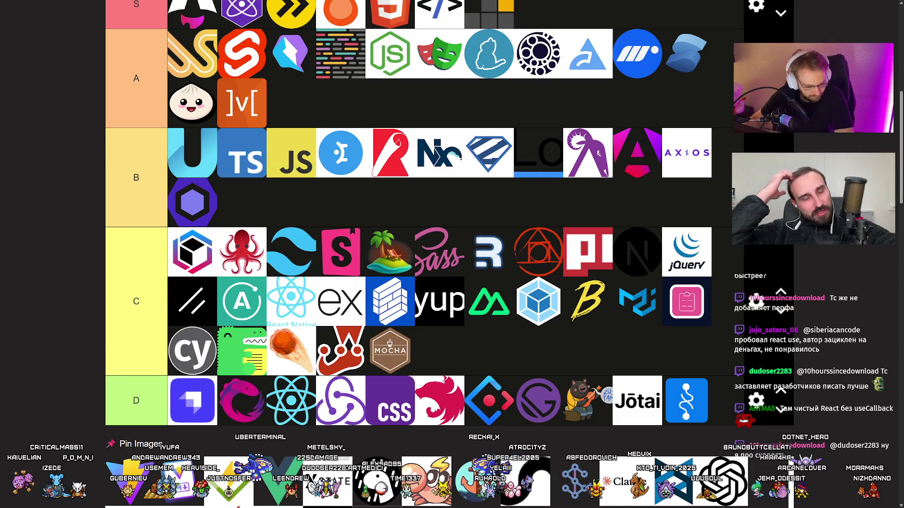
Place the Vite and lightning-check logos in tier A and the Markdown-style icon first in tier C
mouse_move(130, 481)
mouse_down()
mouse_move(383, 191)
mouse_move(192, 137)
mouse_move(185, 162)
mouse_up()
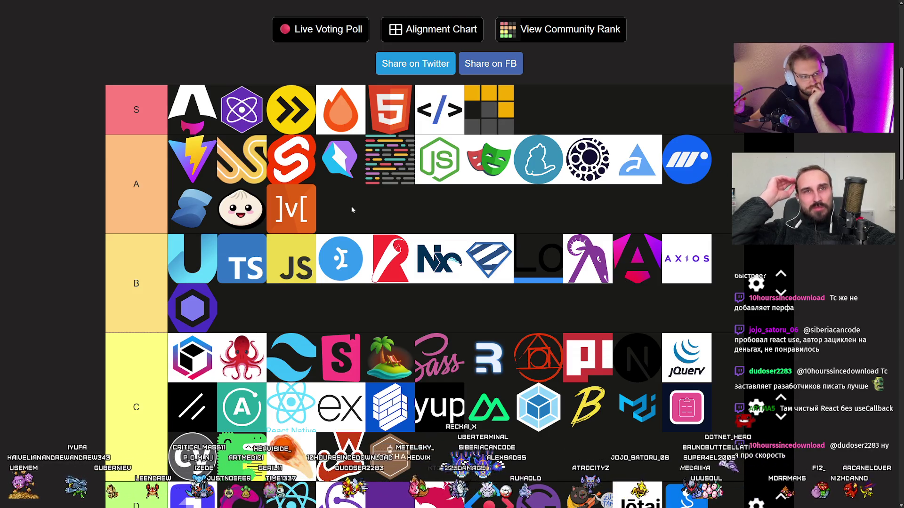
scroll(358, 209, down, 5)
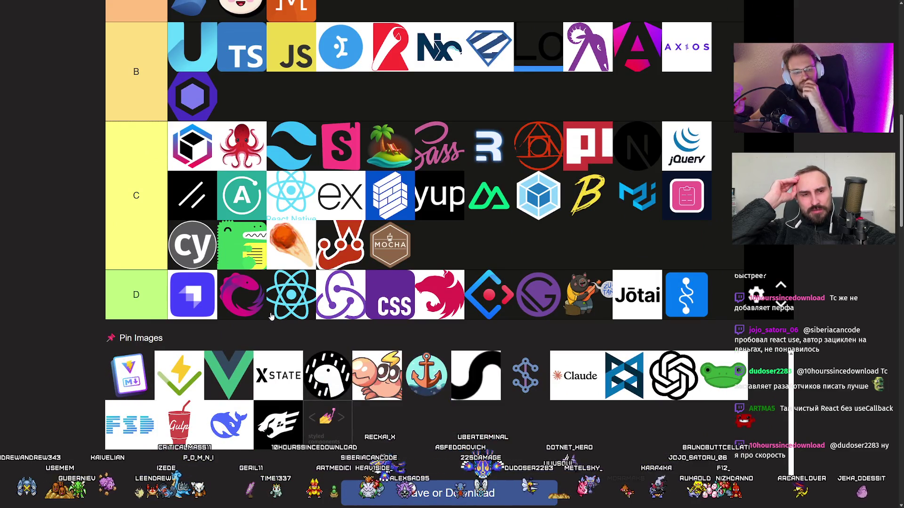
drag(133, 368, 180, 213)
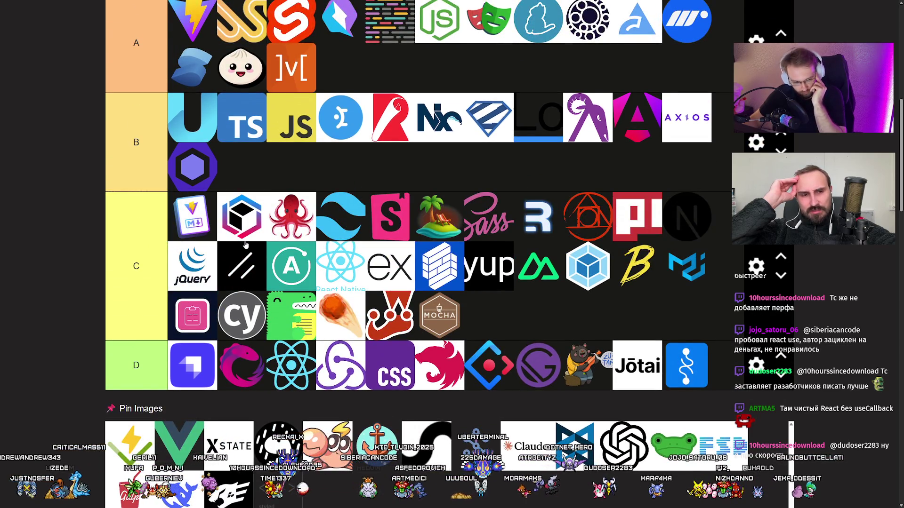
scroll(242, 244, down, 2)
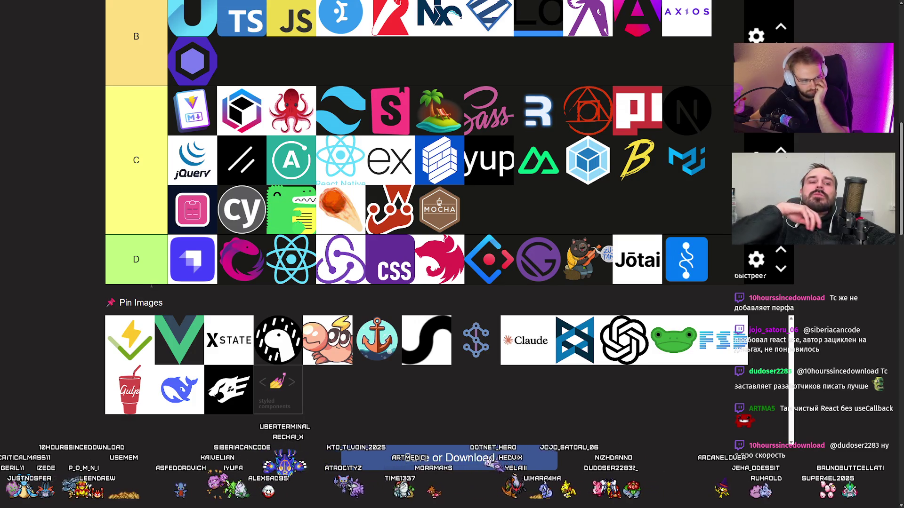
mouse_move(130, 333)
mouse_down()
mouse_move(67, 302)
mouse_move(242, 215)
mouse_move(187, 215)
mouse_move(393, 171)
mouse_move(186, 125)
mouse_move(249, 127)
mouse_up()
scroll(66, 303, up, 1)
scroll(66, 302, up, 2)
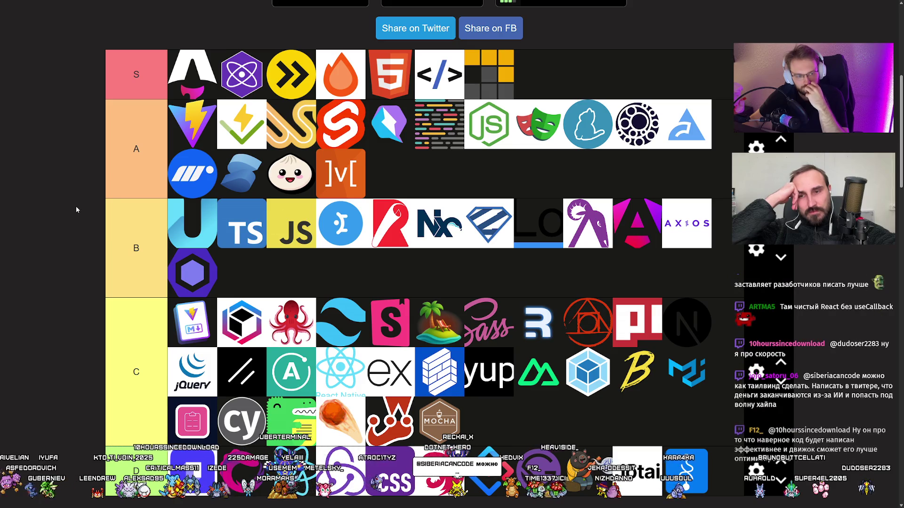
Move the green Vue logo from Pin Images into the second row of tier A
scroll(76, 209, down, 5)
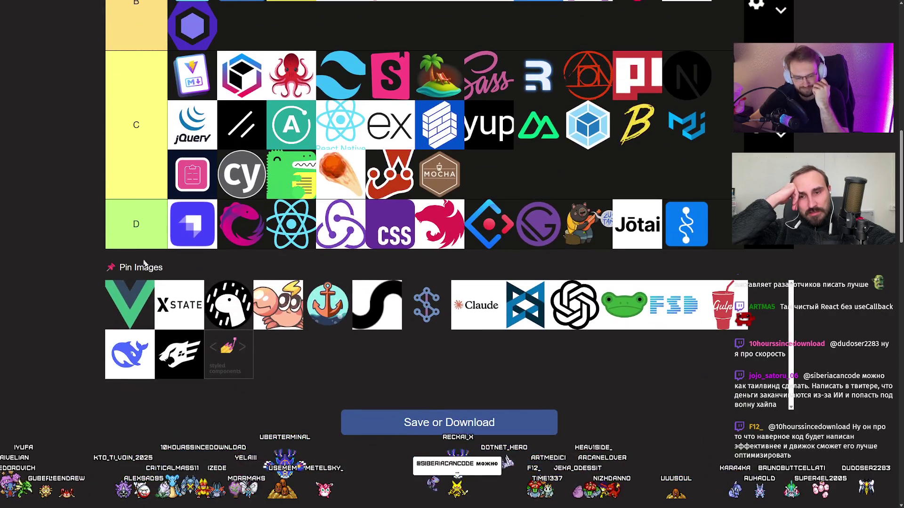
scroll(77, 245, up, 2)
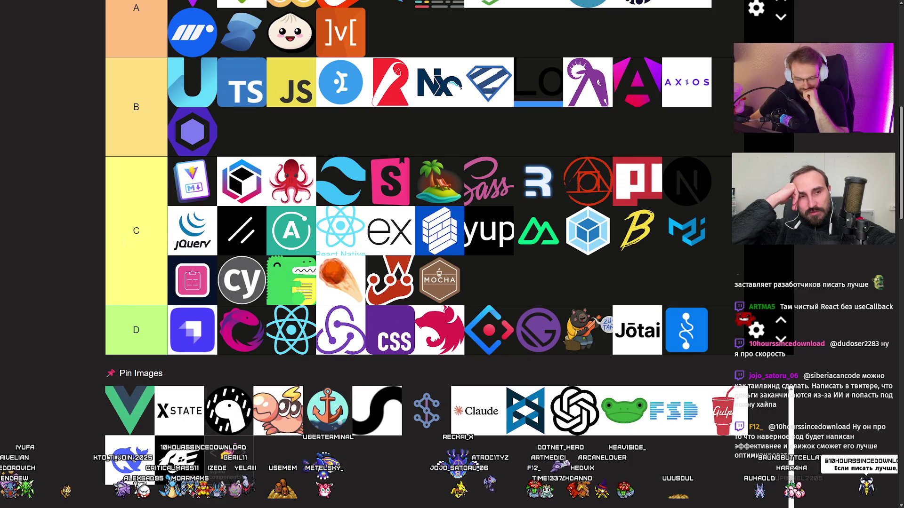
mouse_move(137, 400)
mouse_down()
mouse_move(71, 290)
mouse_move(84, 295)
mouse_move(104, 256)
mouse_move(217, 174)
mouse_up()
scroll(77, 292, up, 3)
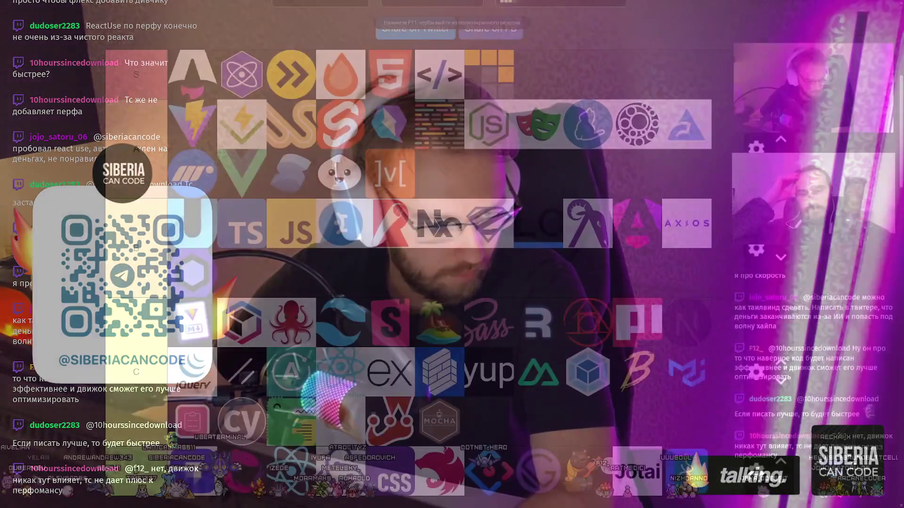
Put XState first in tier D, add the blue chain-style icon to tier D, and go full screen
scroll(91, 280, down, 5)
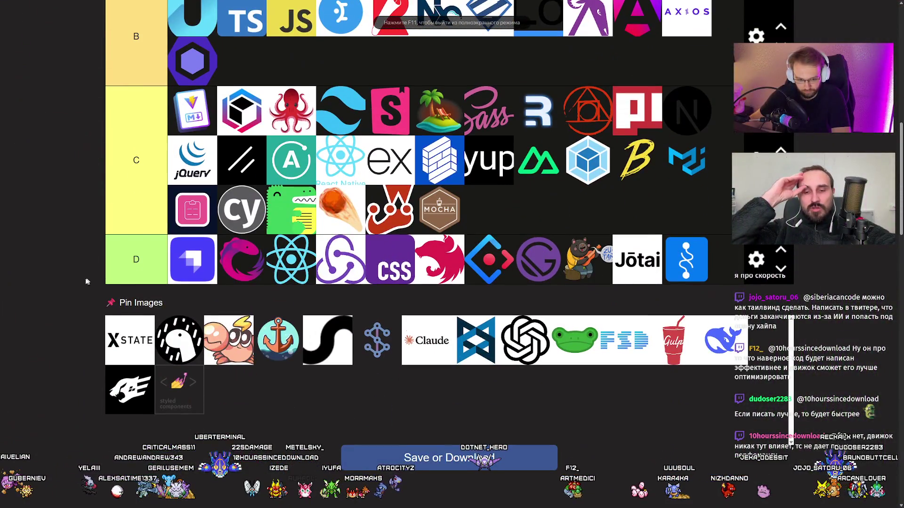
scroll(76, 285, up, 1)
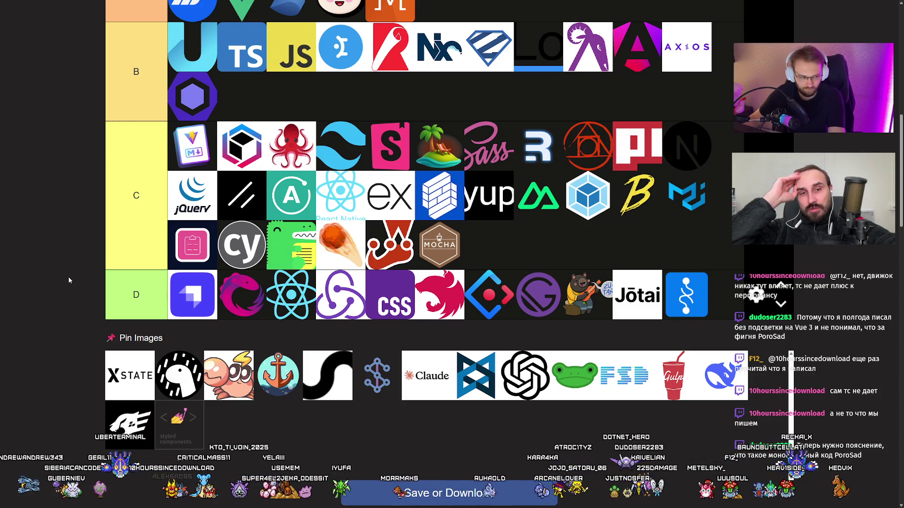
drag(140, 371, 89, 362)
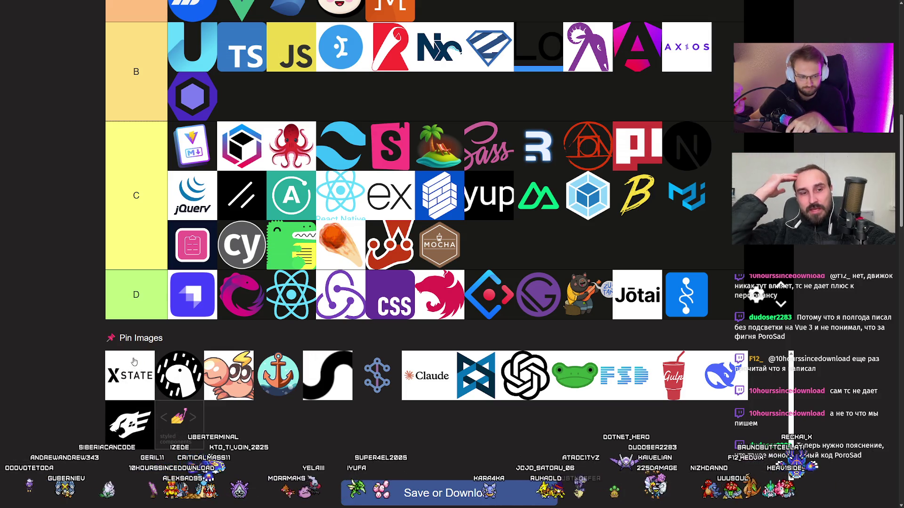
scroll(88, 363, up, 2)
drag(129, 447, 192, 366)
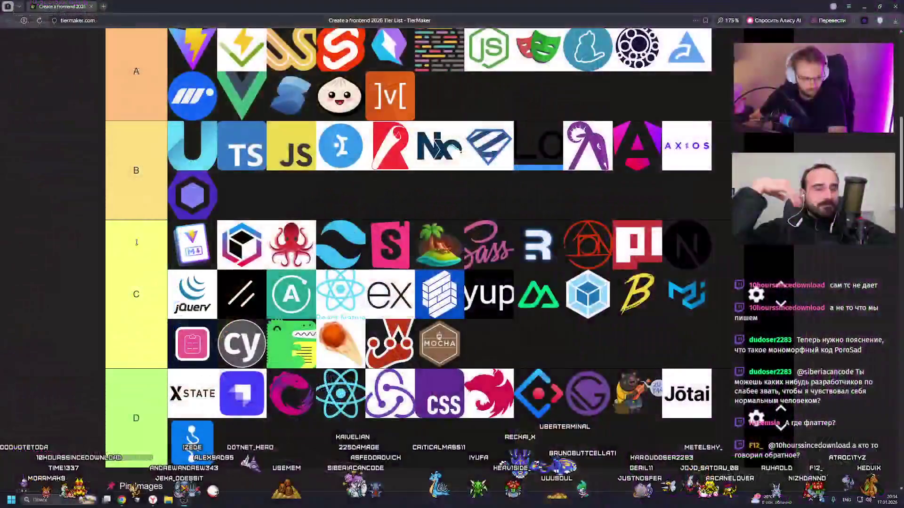
key(F11)
Move the black-and-white round logo and the cartoon creature from Pin Images into tier A
scroll(94, 228, down, 4)
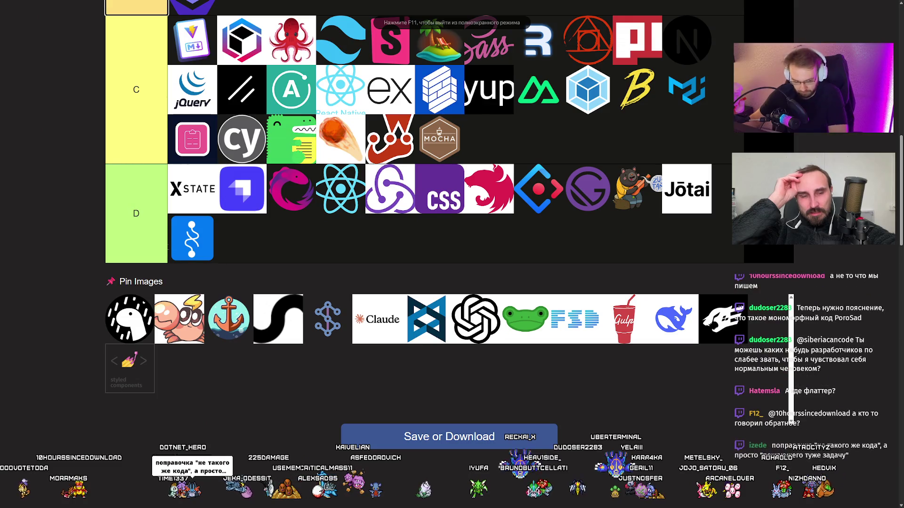
scroll(94, 301, up, 6)
mouse_move(127, 377)
mouse_down()
mouse_move(191, 282)
mouse_move(188, 162)
mouse_move(170, 128)
mouse_up()
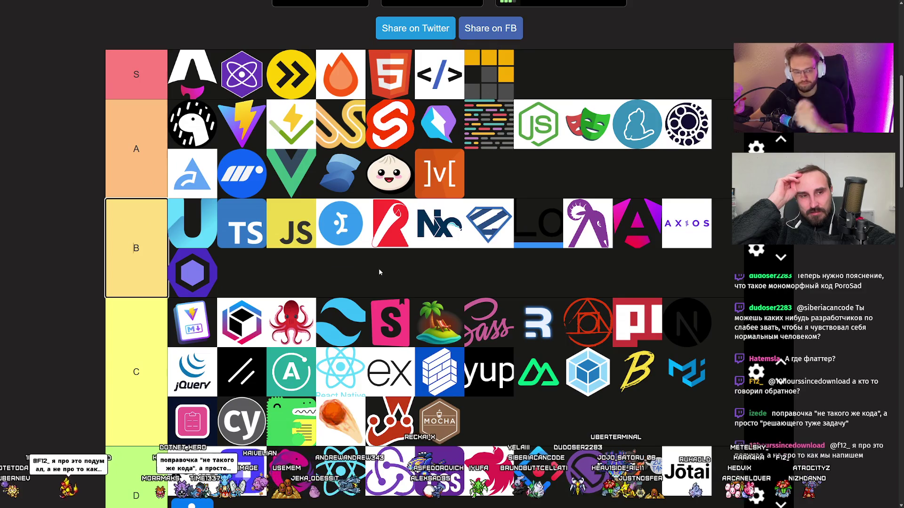
scroll(165, 320, down, 6)
scroll(124, 350, up, 1)
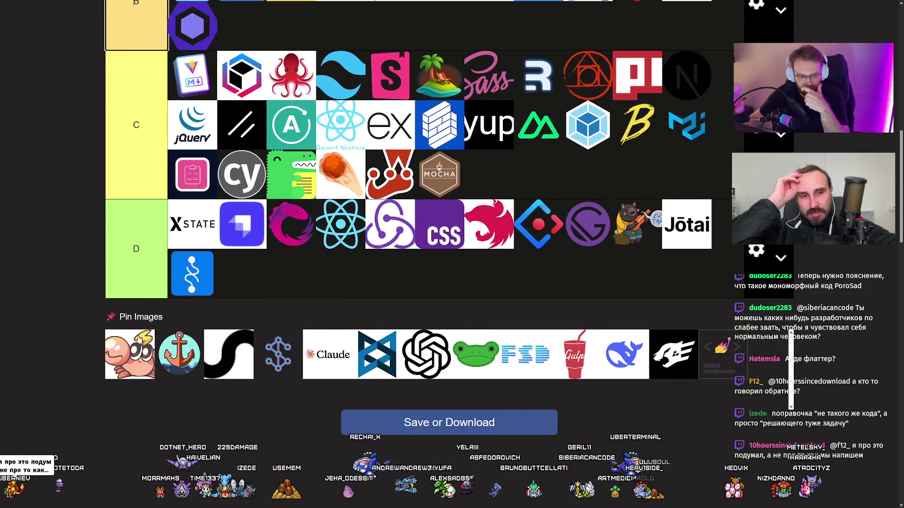
drag(125, 351, 174, 299)
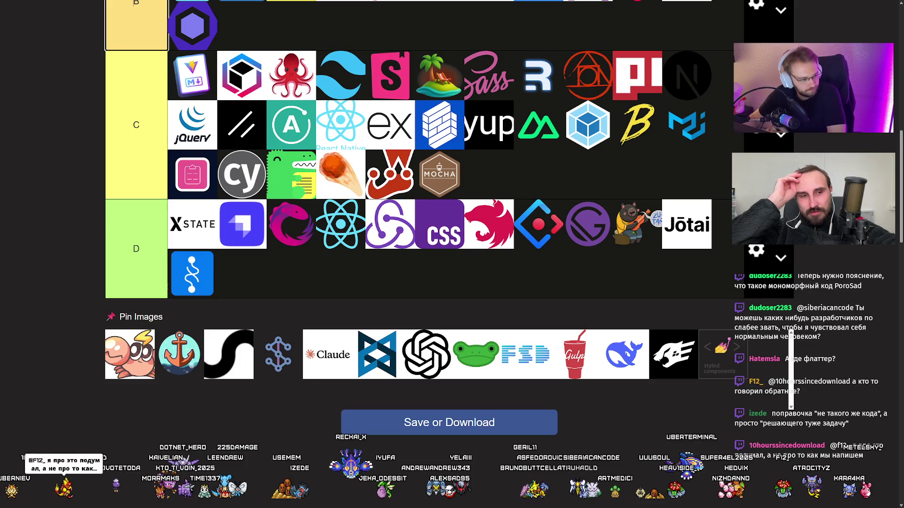
scroll(92, 425, up, 3)
mouse_move(127, 456)
mouse_down()
mouse_move(255, 368)
mouse_move(188, 145)
mouse_move(168, 112)
mouse_up()
scroll(254, 367, up, 4)
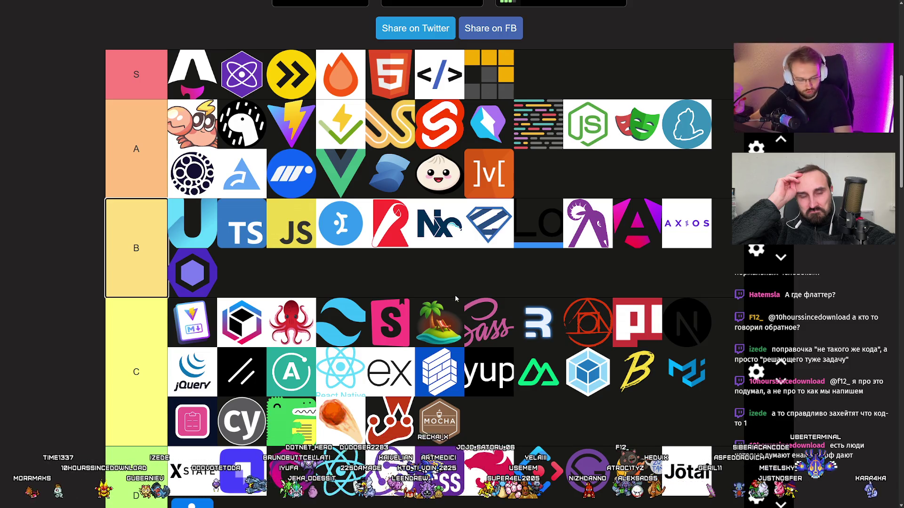
Put the anchor logo at the front of tier A's first row and review the board
scroll(457, 298, down, 5)
scroll(335, 284, up, 1)
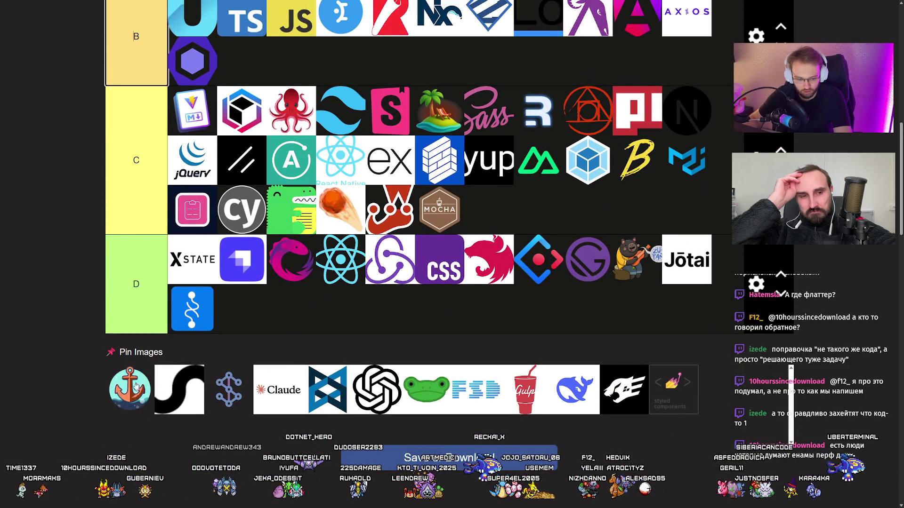
mouse_move(138, 393)
mouse_down()
mouse_move(144, 406)
mouse_move(155, 282)
mouse_move(193, 188)
mouse_up()
scroll(144, 406, up, 5)
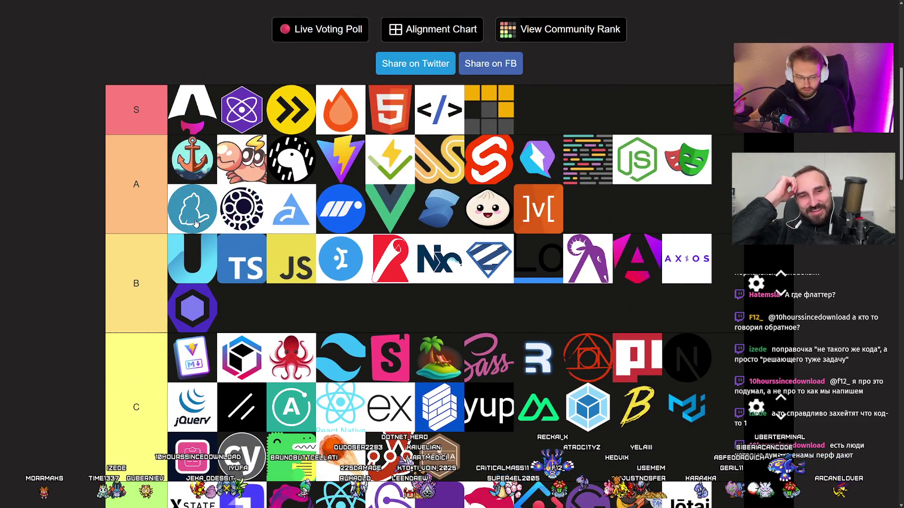
scroll(200, 214, down, 1)
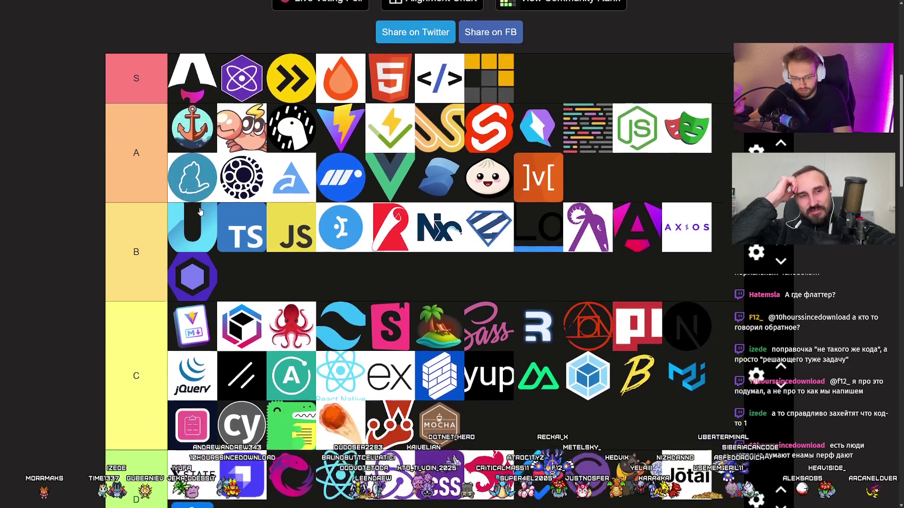
scroll(200, 211, down, 3)
scroll(62, 202, up, 4)
scroll(114, 229, down, 7)
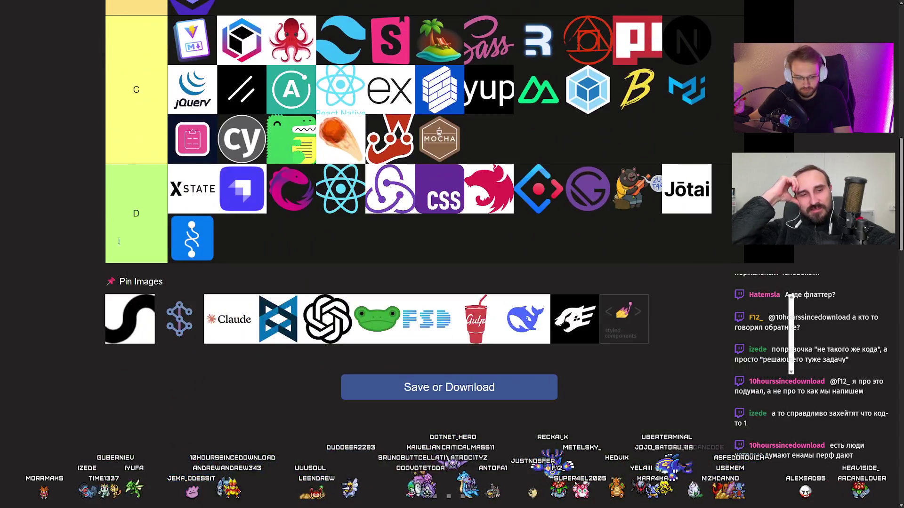
scroll(55, 261, up, 8)
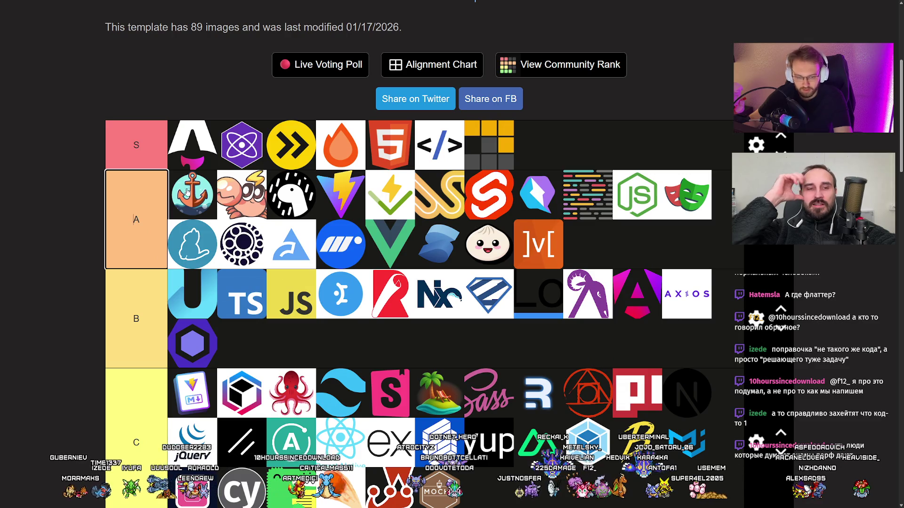
drag(187, 186, 199, 188)
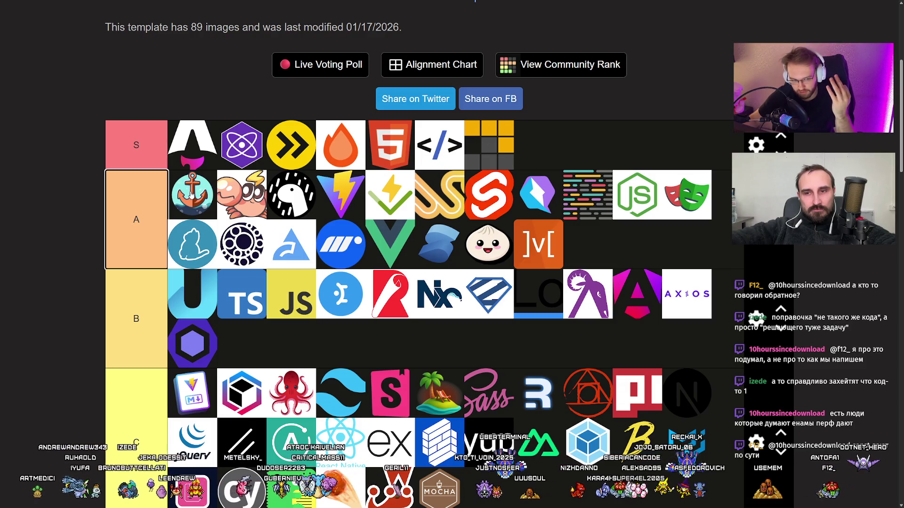
scroll(192, 197, down, 8)
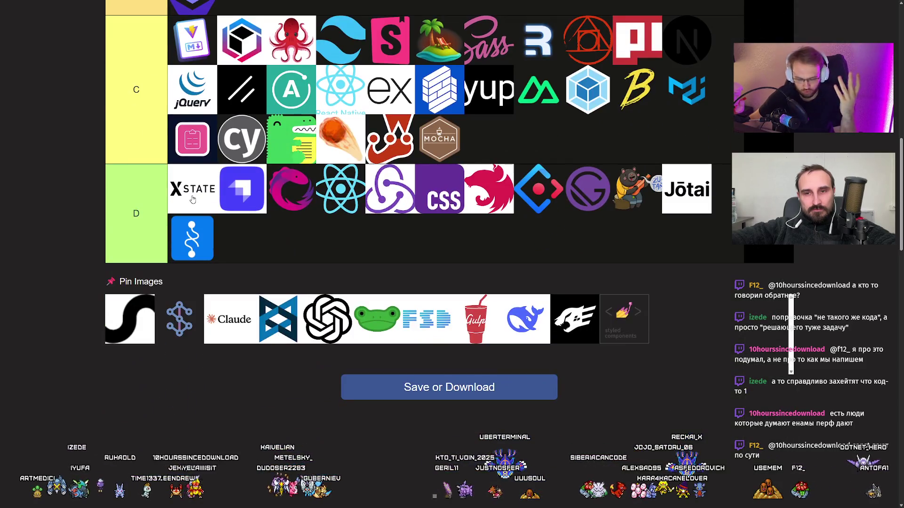
Place the black S-shaped logo at the end of tier D
scroll(268, 260, up, 2)
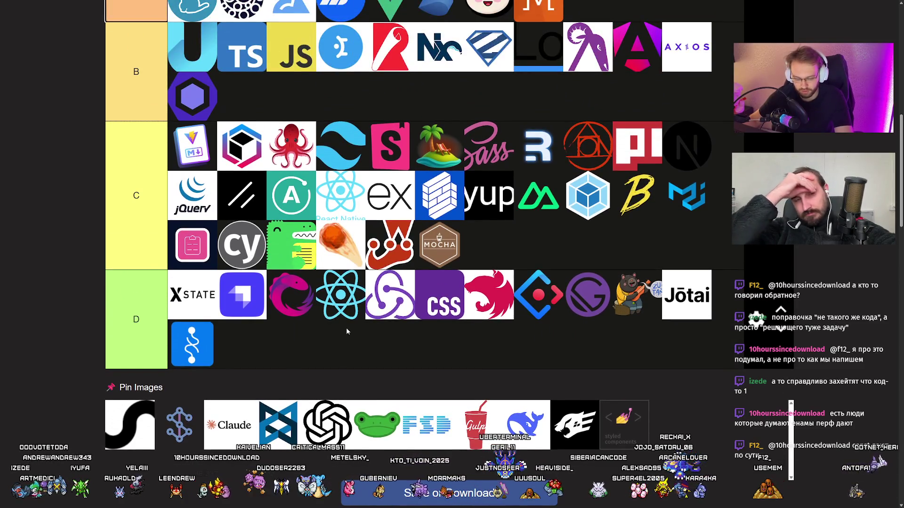
mouse_move(129, 423)
mouse_down()
mouse_move(301, 348)
mouse_move(281, 349)
mouse_up()
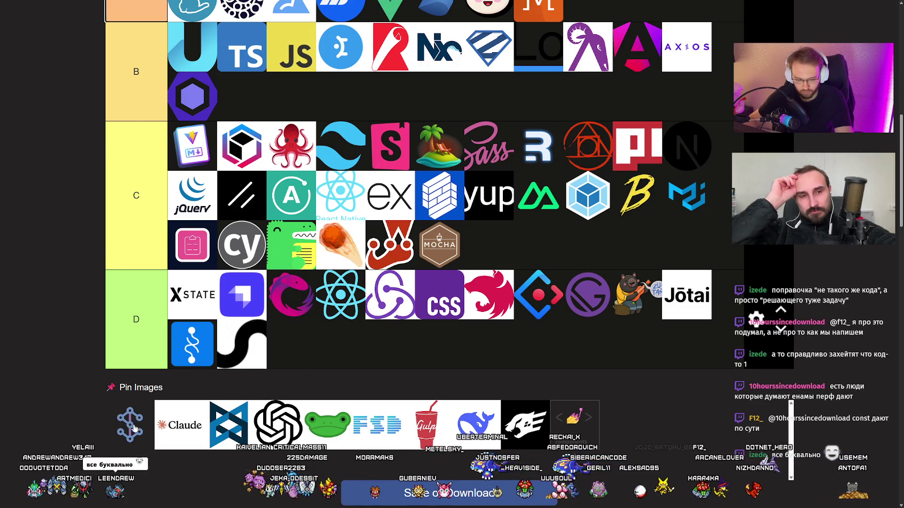
scroll(197, 383, down, 2)
scroll(141, 395, up, 1)
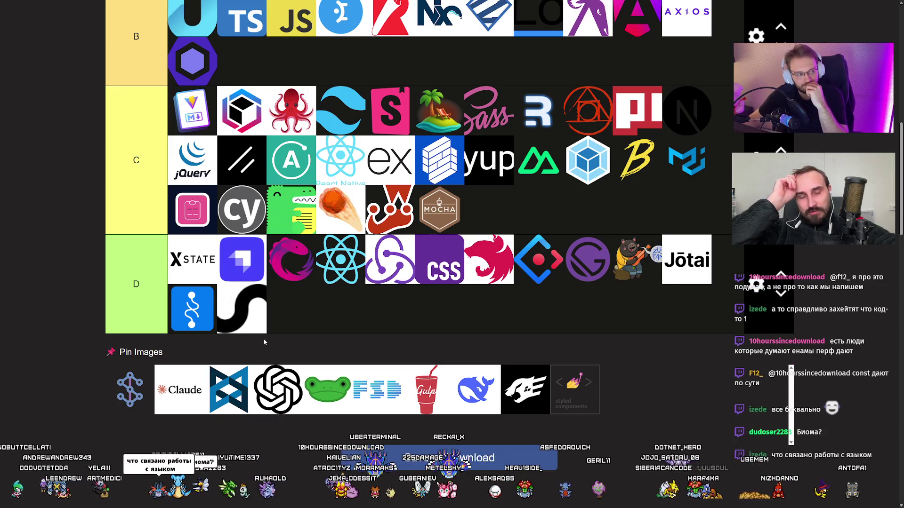
Put the blue dollar-graph logo first in tier S and add Claude's logo to the end of tier S
drag(129, 390, 223, 185)
scroll(197, 236, up, 9)
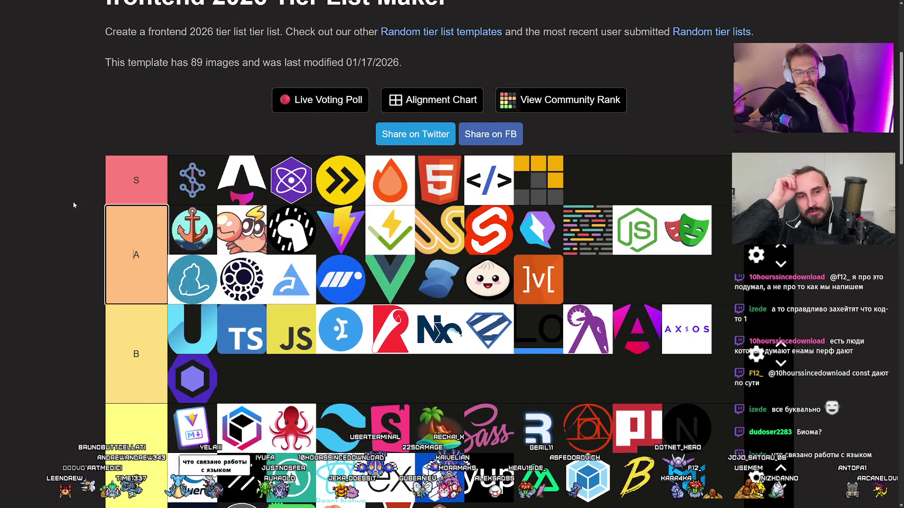
mouse_move(200, 181)
mouse_down()
mouse_move(205, 177)
mouse_move(75, 210)
mouse_move(114, 309)
mouse_up()
scroll(141, 193, down, 6)
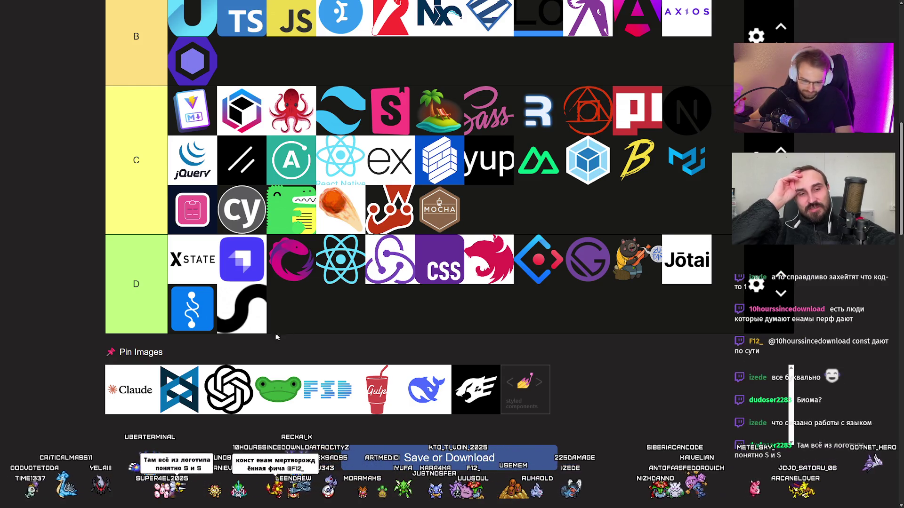
mouse_move(138, 385)
mouse_down()
mouse_move(56, 360)
mouse_move(194, 146)
mouse_move(638, 145)
mouse_up()
Start tier C with the blue X and whale logos, tier B with ChatGPT, and tier D with the frog
scroll(219, 355, down, 6)
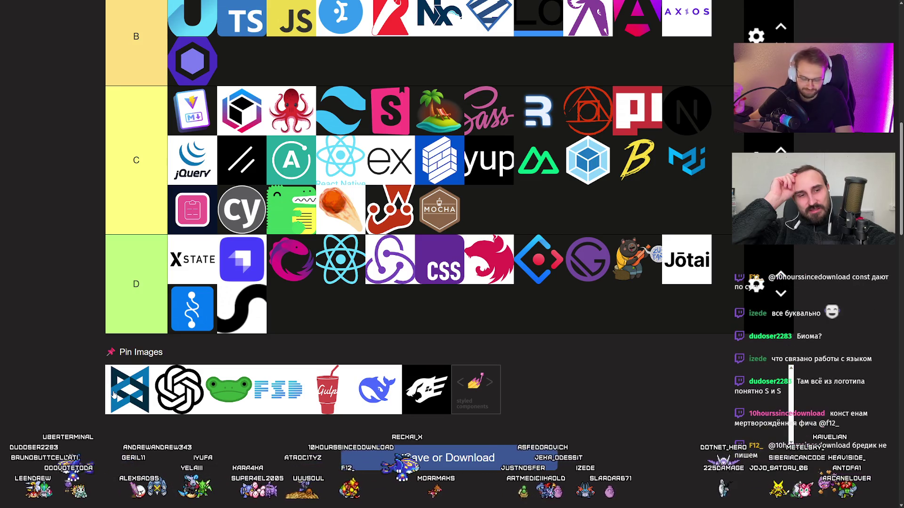
mouse_move(146, 381)
mouse_down()
mouse_move(292, 275)
mouse_move(193, 112)
mouse_up()
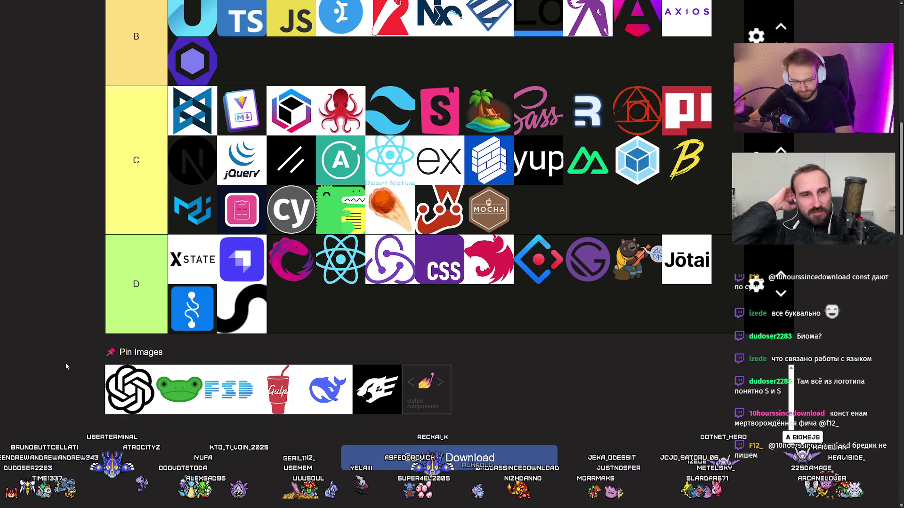
scroll(80, 369, up, 5)
mouse_move(146, 383)
mouse_down()
mouse_move(80, 369)
mouse_move(185, 250)
mouse_move(173, 262)
mouse_up()
scroll(74, 283, down, 5)
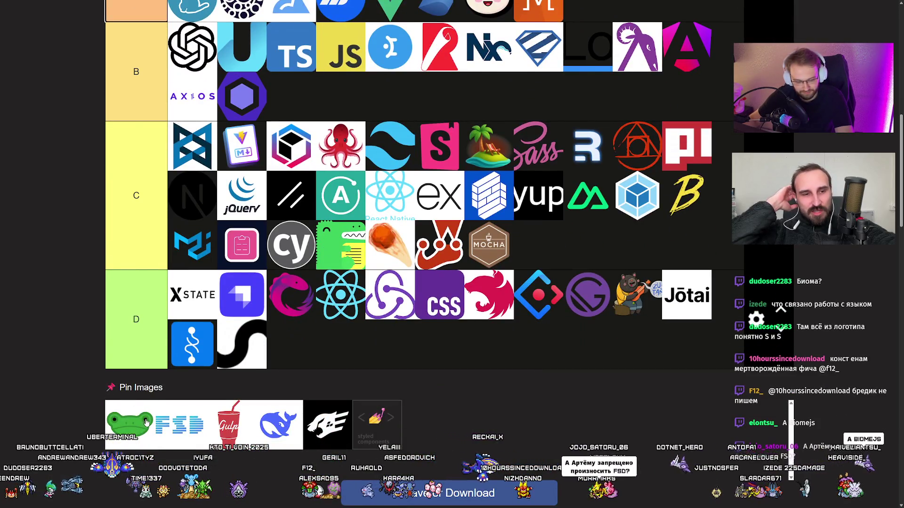
mouse_move(283, 422)
mouse_down()
mouse_move(118, 414)
mouse_move(127, 416)
mouse_up()
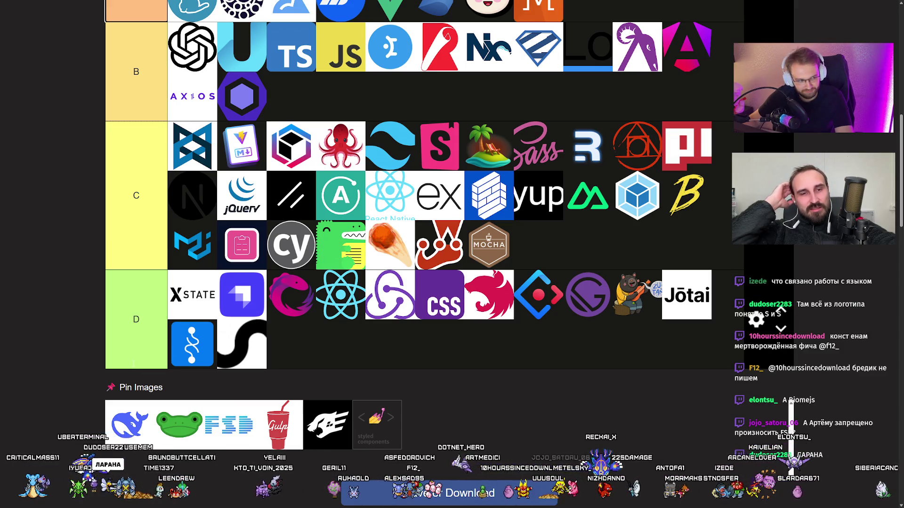
mouse_move(129, 414)
mouse_down()
mouse_move(131, 405)
mouse_move(302, 330)
mouse_move(141, 198)
mouse_up()
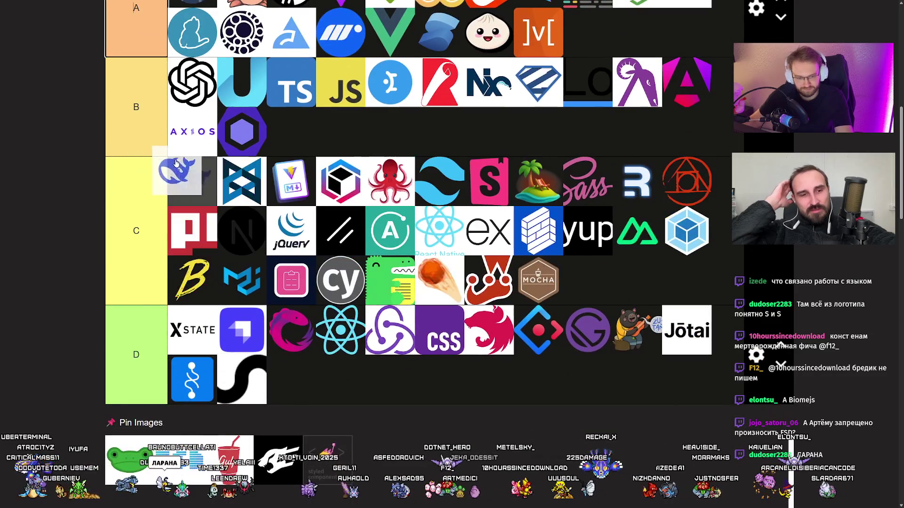
scroll(136, 302, down, 2)
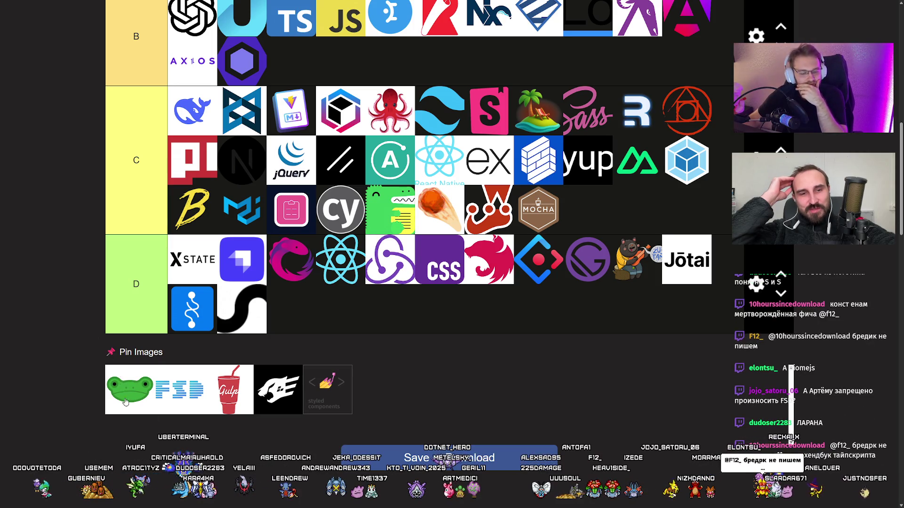
mouse_move(128, 385)
mouse_down()
mouse_move(81, 322)
mouse_move(186, 293)
mouse_up()
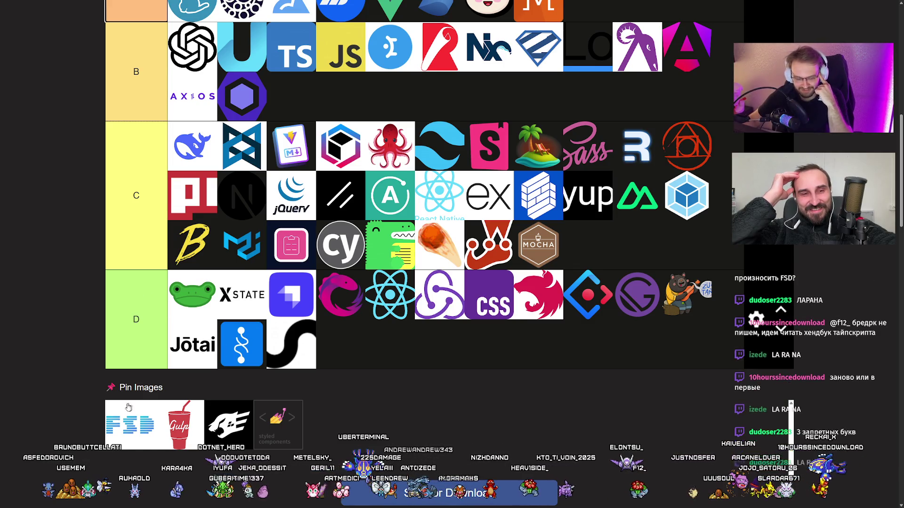
drag(239, 414, 229, 418)
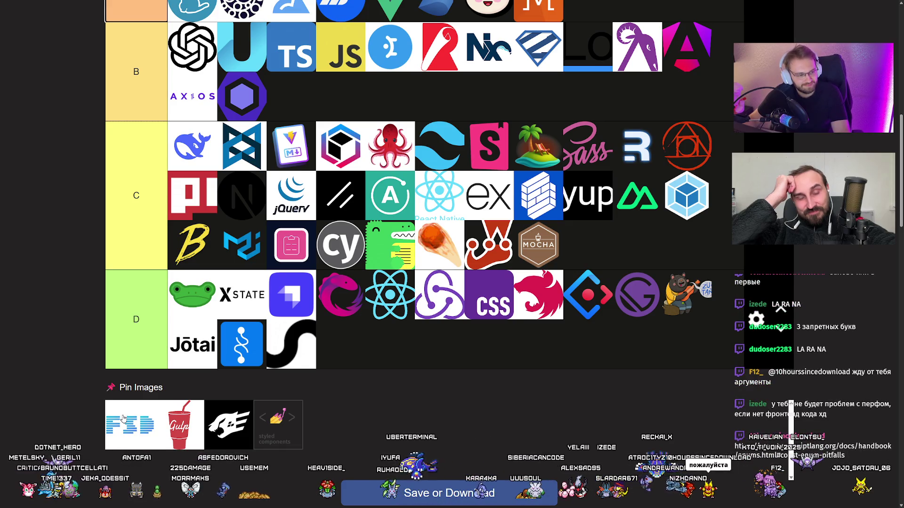
Add FSD to tier C, Gulp to tier D, the black-and-white logo first in tier A, and styled-components to tier B
mouse_move(122, 418)
mouse_down()
mouse_move(136, 415)
mouse_move(191, 146)
mouse_move(252, 143)
mouse_move(244, 146)
mouse_up()
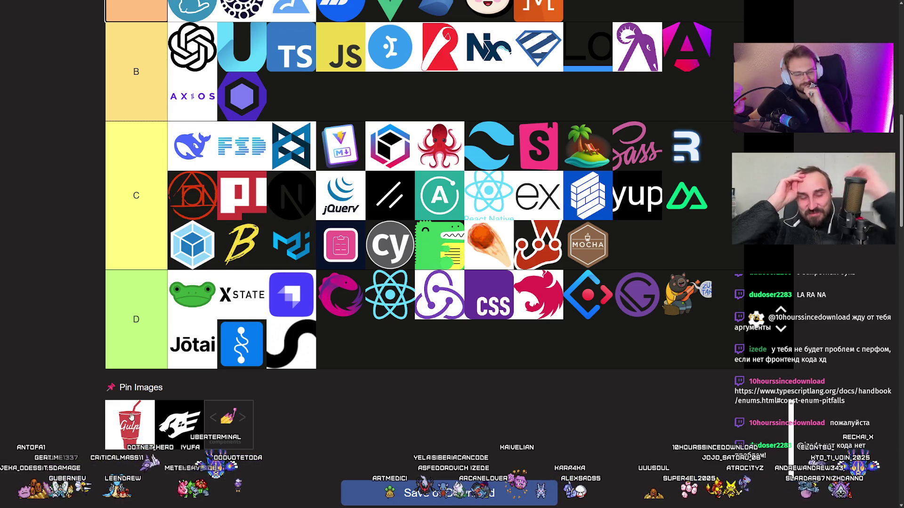
mouse_move(126, 417)
mouse_down()
mouse_move(196, 294)
mouse_move(177, 285)
mouse_move(257, 289)
mouse_up()
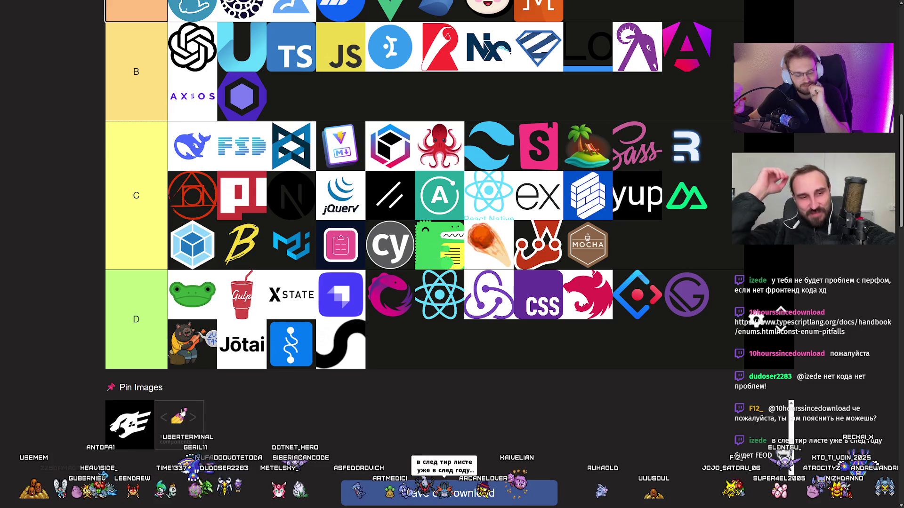
mouse_move(134, 418)
mouse_down()
mouse_move(311, 263)
mouse_move(184, 219)
mouse_move(193, 183)
mouse_move(200, 190)
mouse_up()
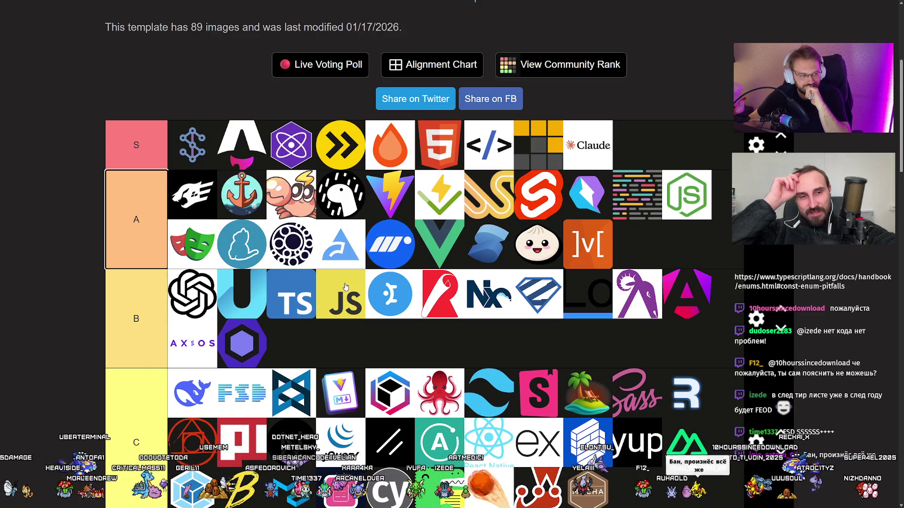
scroll(345, 287, up, 1)
scroll(343, 286, down, 10)
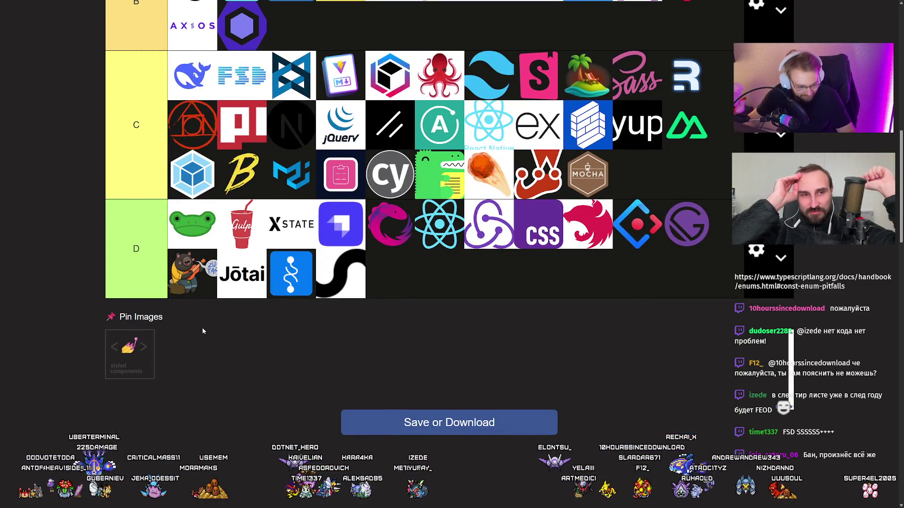
scroll(40, 294, up, 5)
mouse_move(137, 346)
mouse_down()
mouse_move(40, 294)
mouse_move(46, 304)
mouse_move(179, 202)
mouse_move(190, 155)
mouse_up()
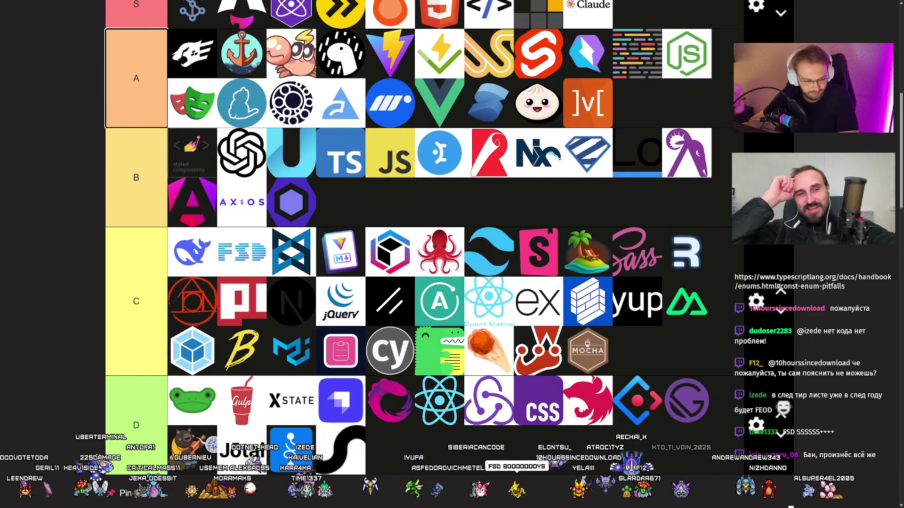
Leave the browser's full-screen view
key(F11)
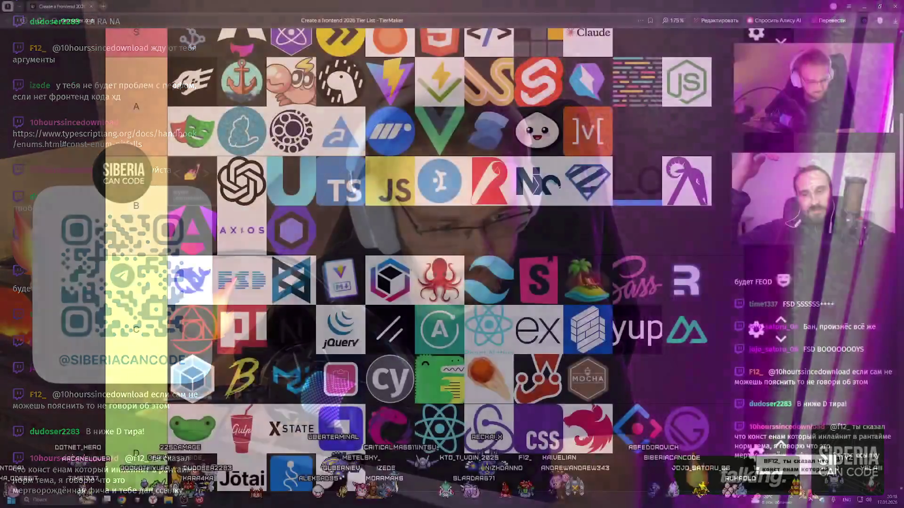
Return to full screen, scroll through the finished S–D tier list, and zoom out with Ctrl+minus
key(F11)
scroll(72, 270, down, 2)
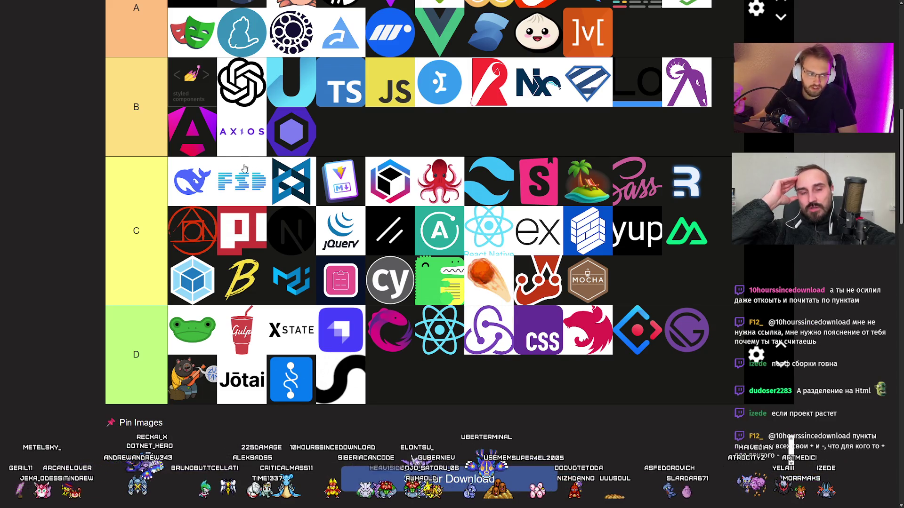
scroll(231, 164, up, 2)
scroll(232, 164, up, 1)
scroll(231, 164, down, 1)
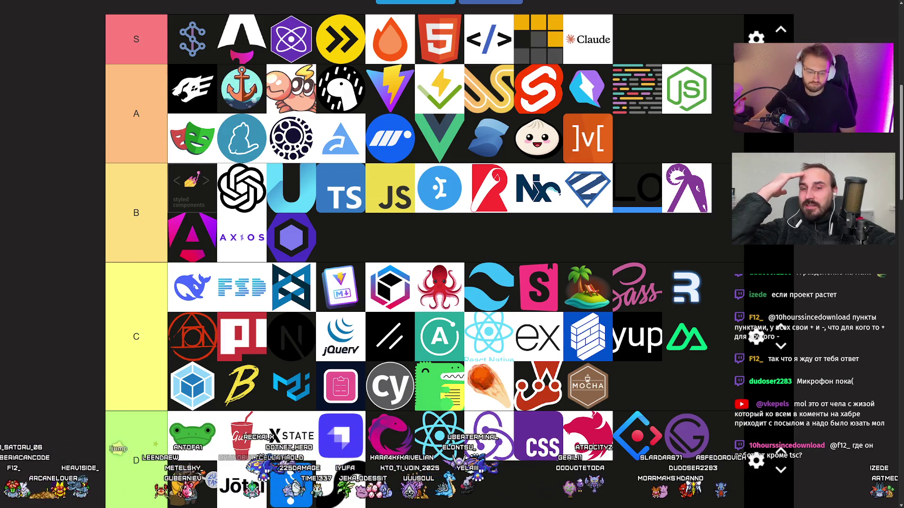
key(ctrl+minus)
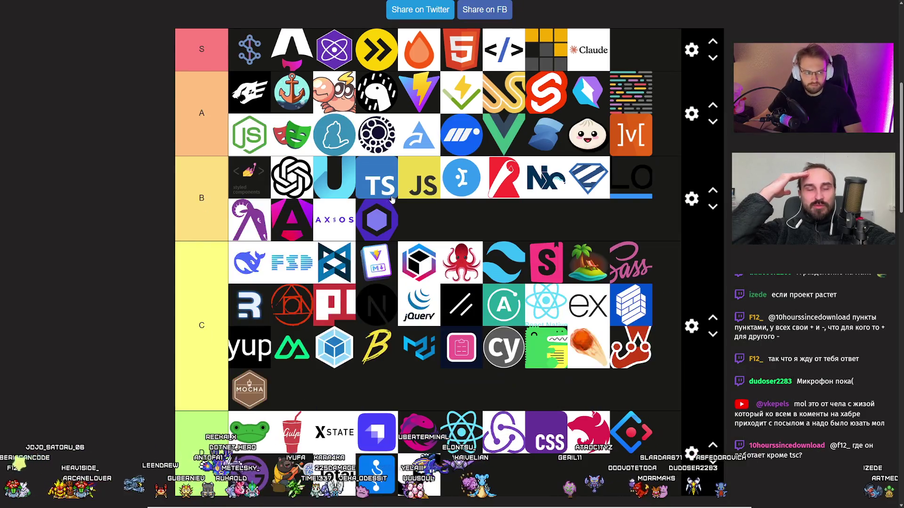